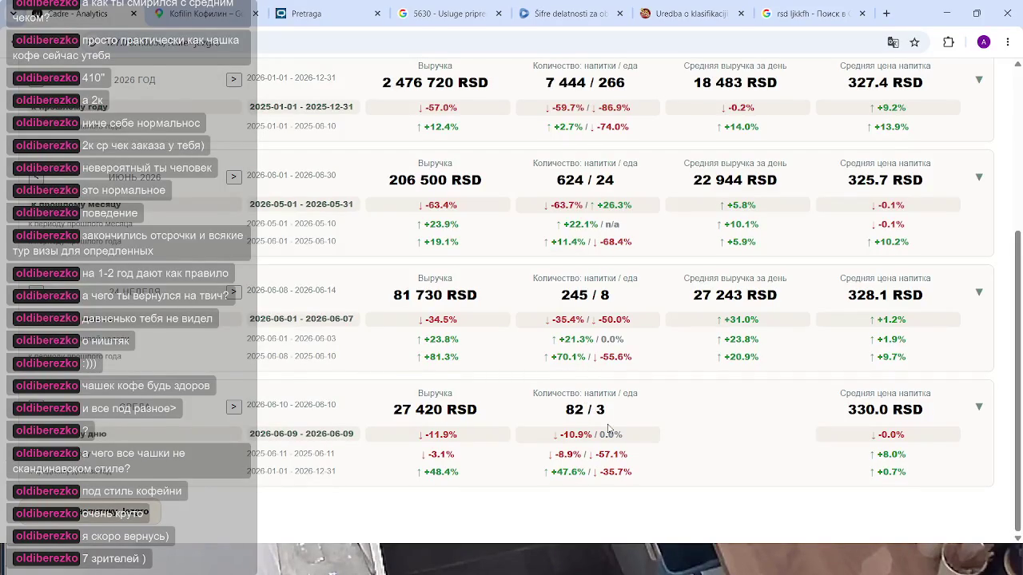
Scroll down the dashboard to the Доходы / расходы / прибыль chart and its KPI cards.
scroll(678, 431, "up", 1)
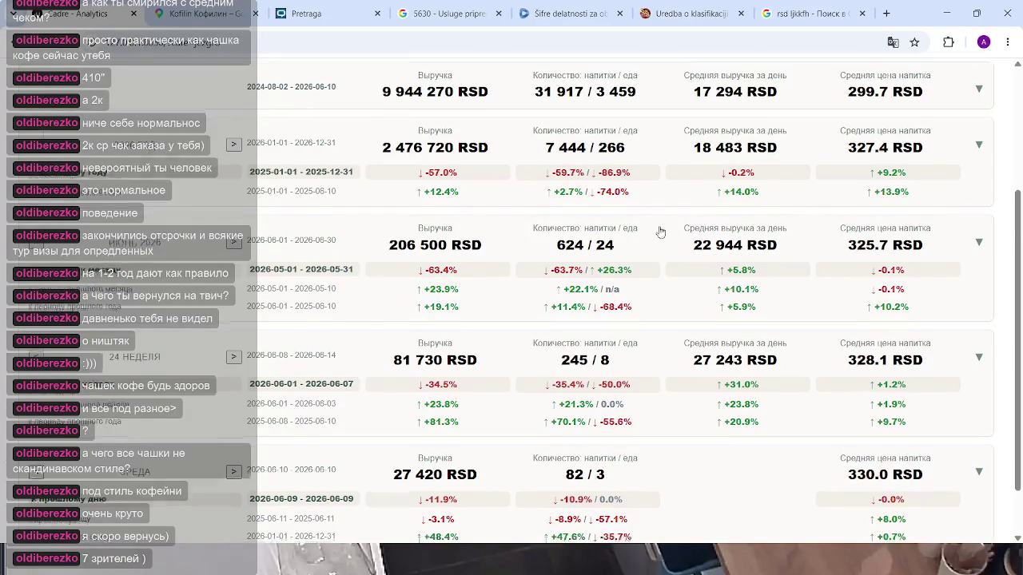
scroll(589, 216, "down", 2)
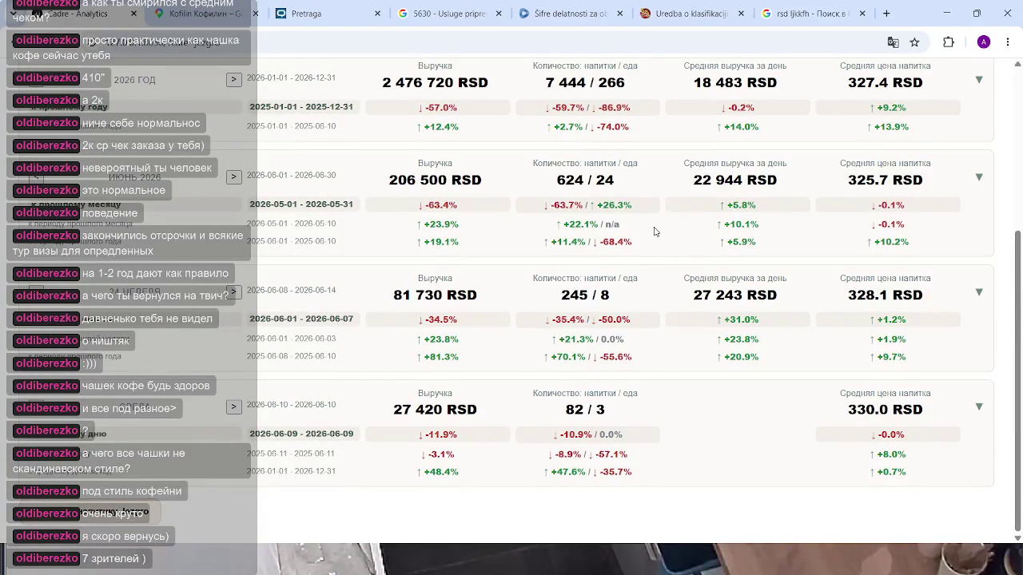
scroll(654, 231, "up", 5)
scroll(435, 250, "down", 1)
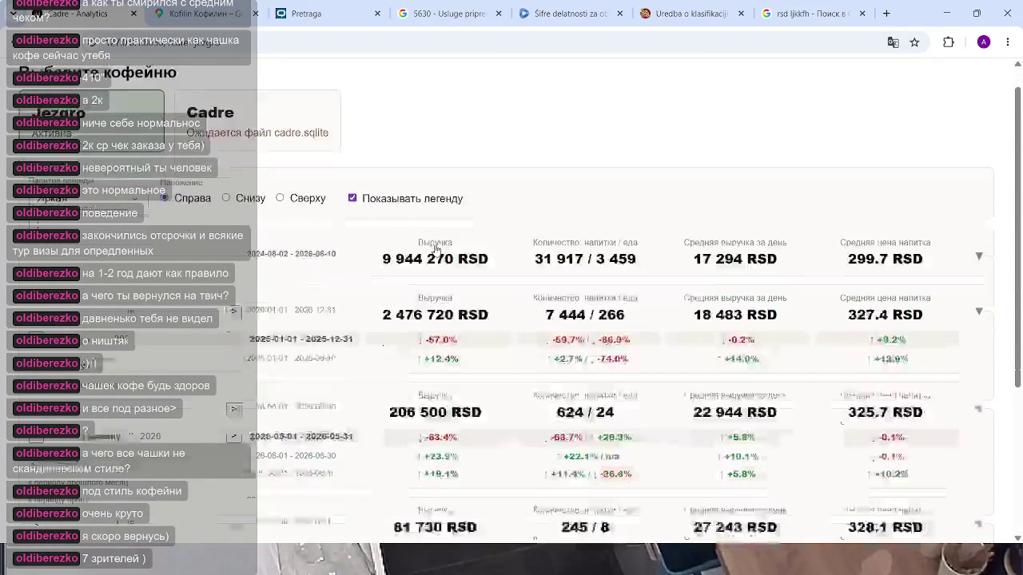
scroll(435, 250, "down", 3)
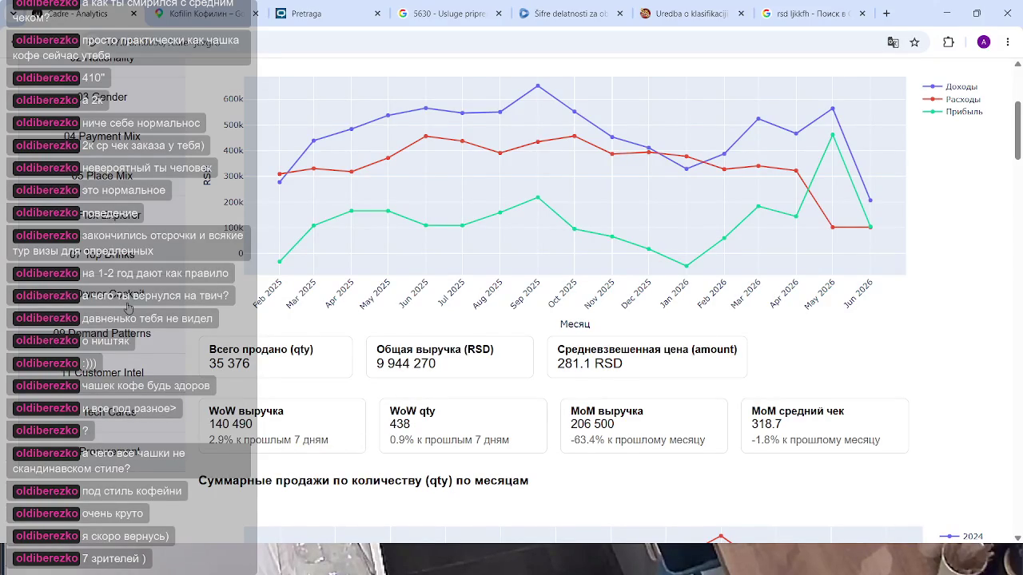
scroll(128, 307, "down", 1)
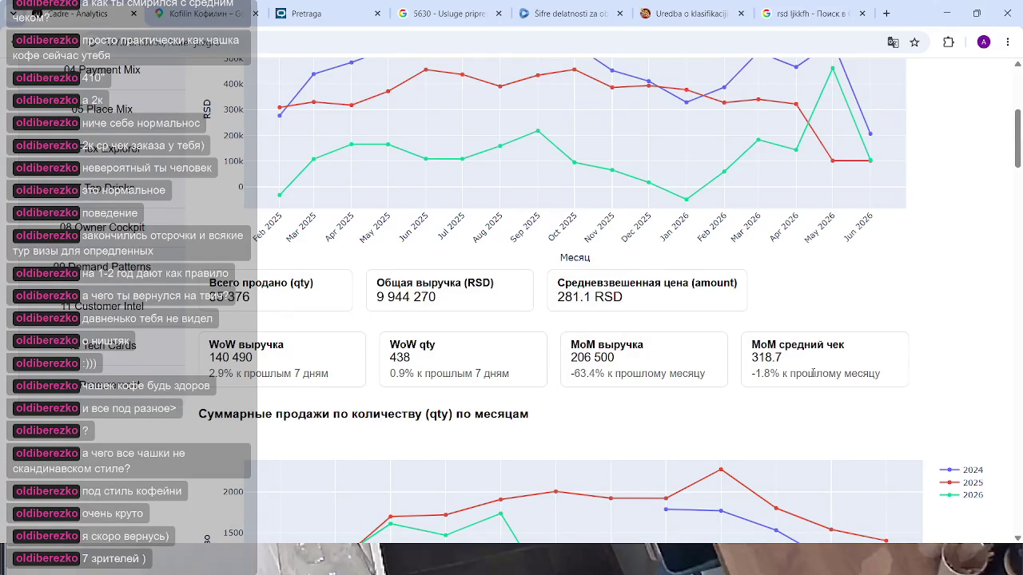
scroll(719, 356, "up", 4)
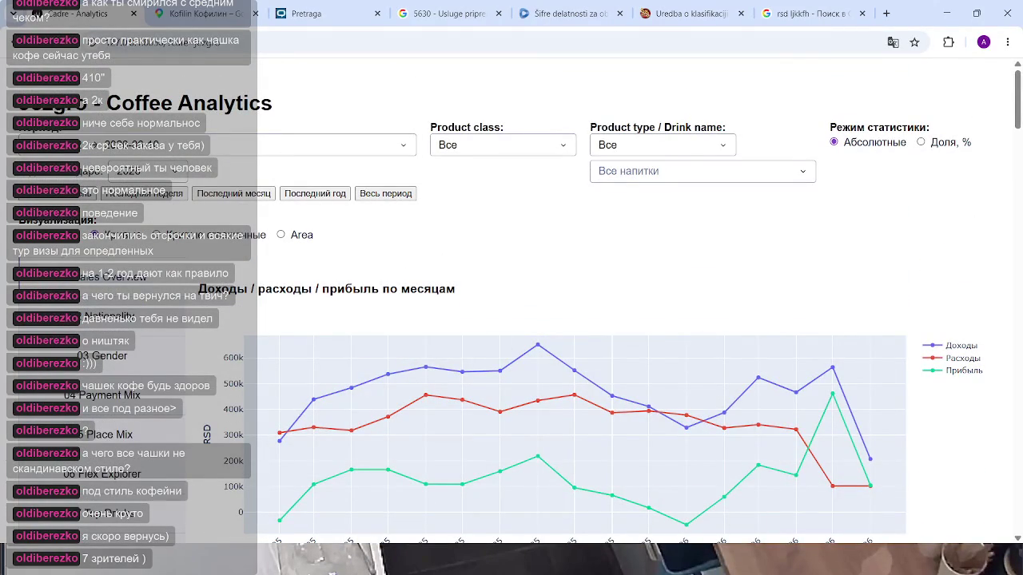
scroll(456, 321, "down", 4)
scroll(360, 264, "down", 1)
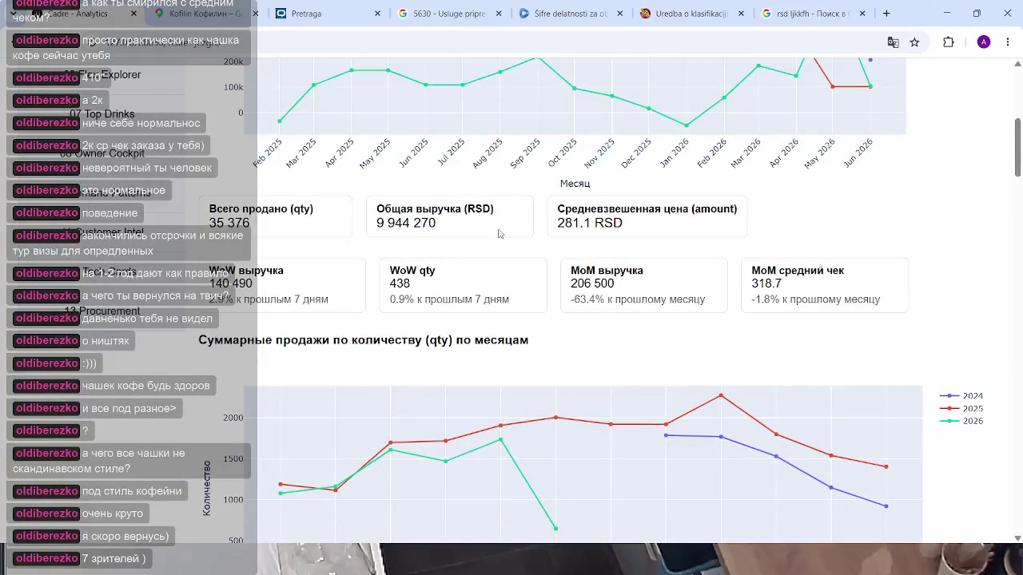
left_click_drag(842, 298, 206, 205)
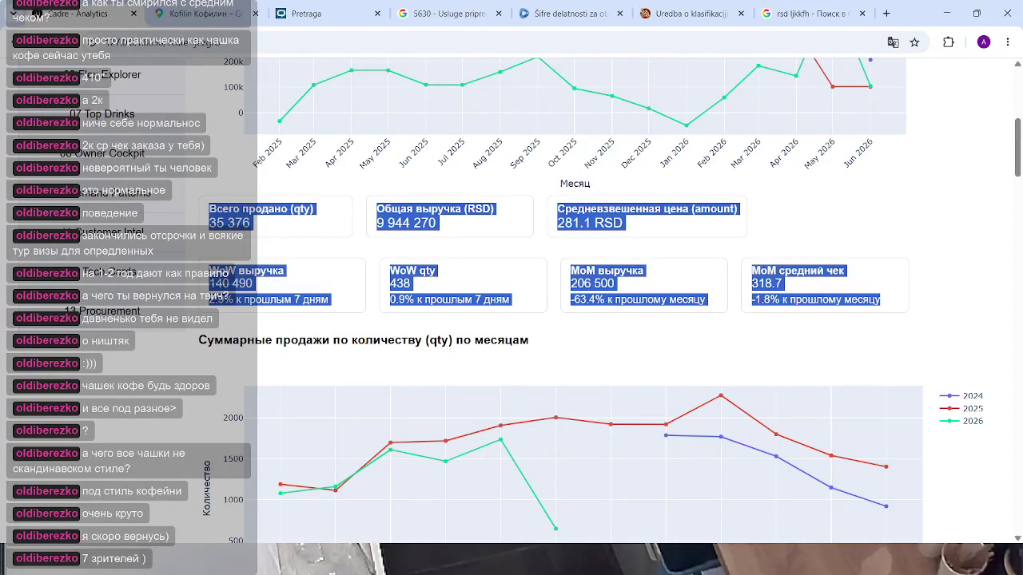
key("alt+Tab")
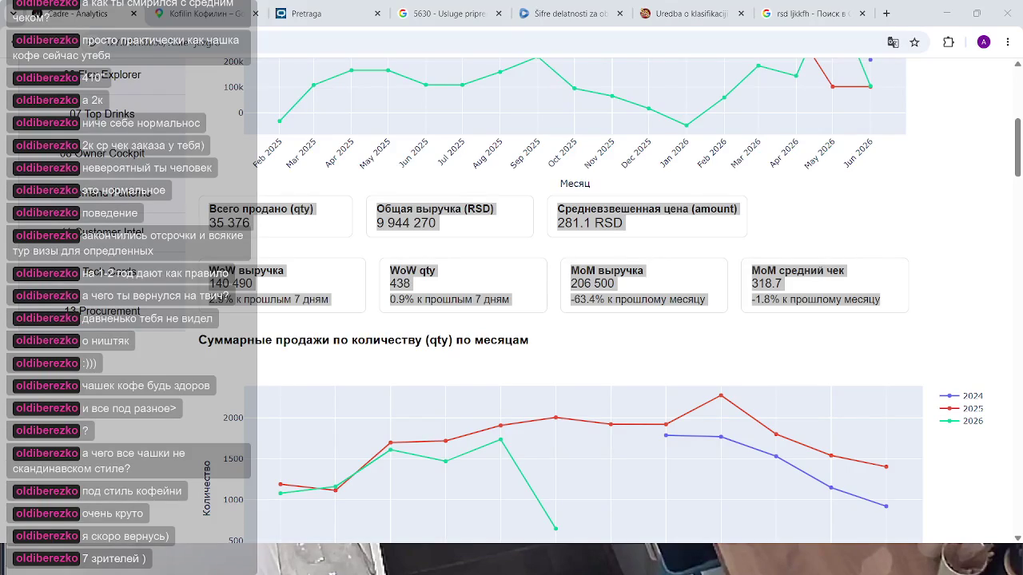
left_click(524, 242)
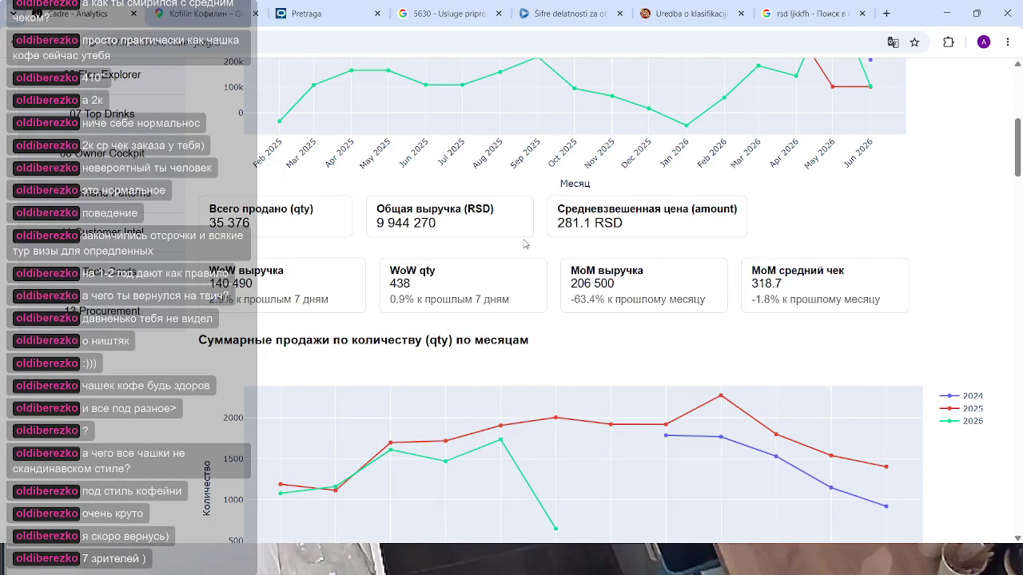
scroll(595, 246, "up", 1)
scroll(593, 239, "up", 2)
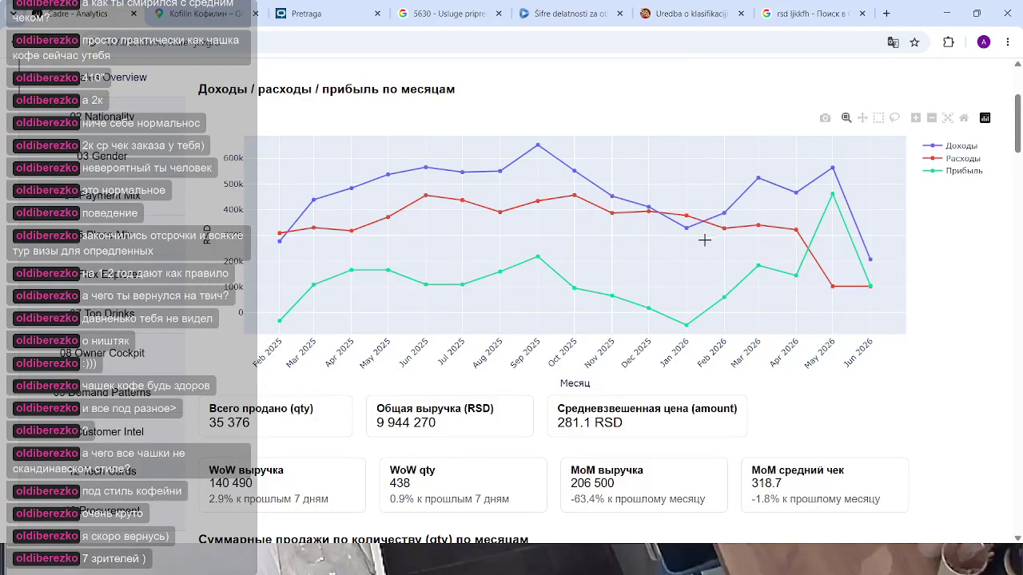
mouse_move(703, 215)
scroll(656, 199, "up", 2)
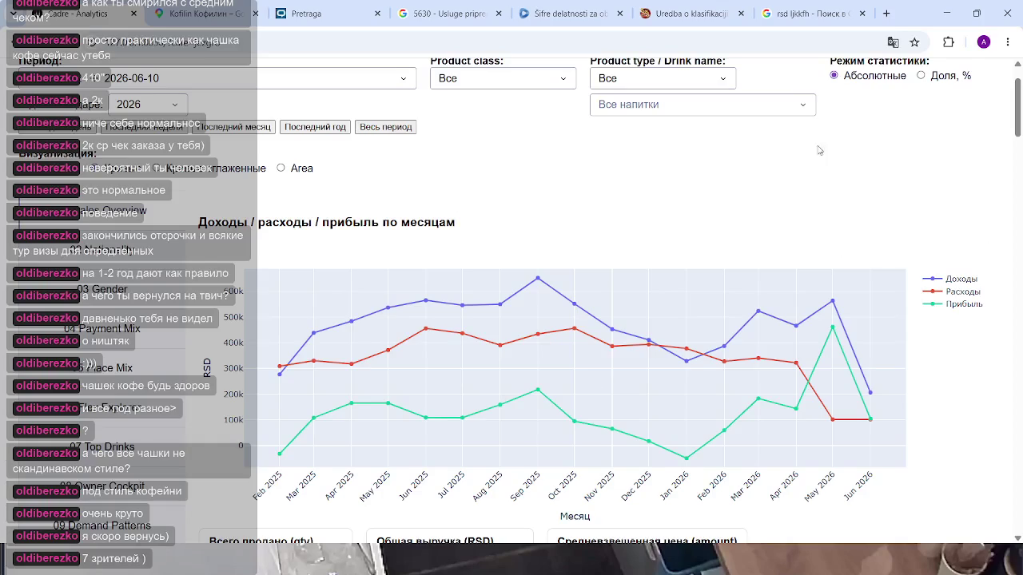
scroll(648, 165, "down", 2)
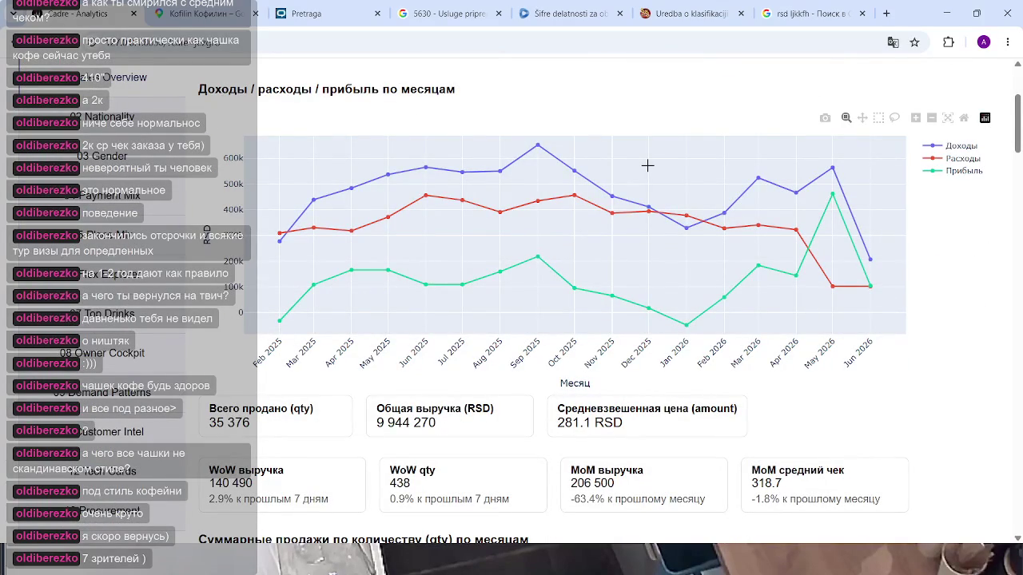
scroll(671, 204, "down", 2)
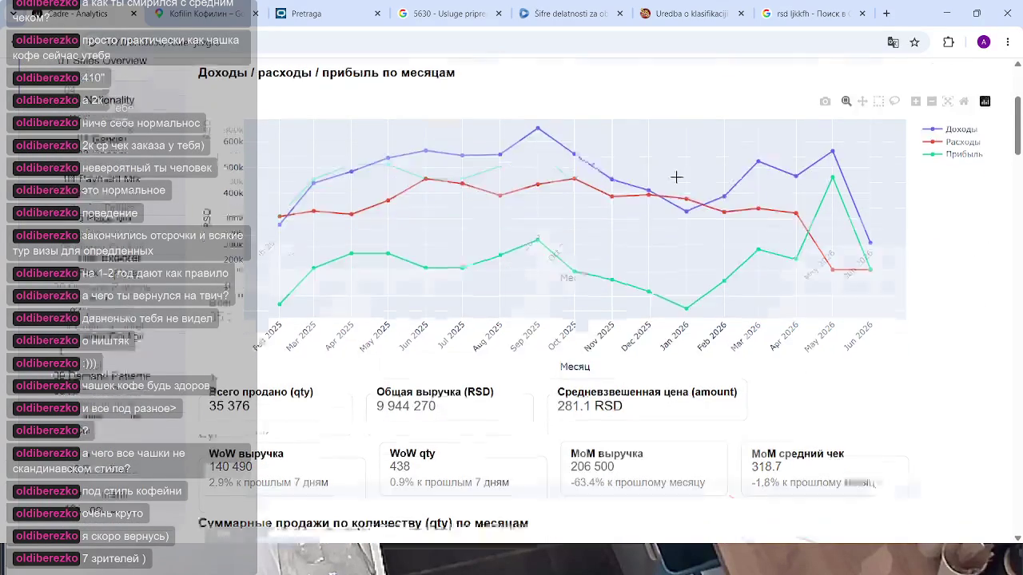
scroll(681, 159, "down", 1)
scroll(703, 280, "up", 3)
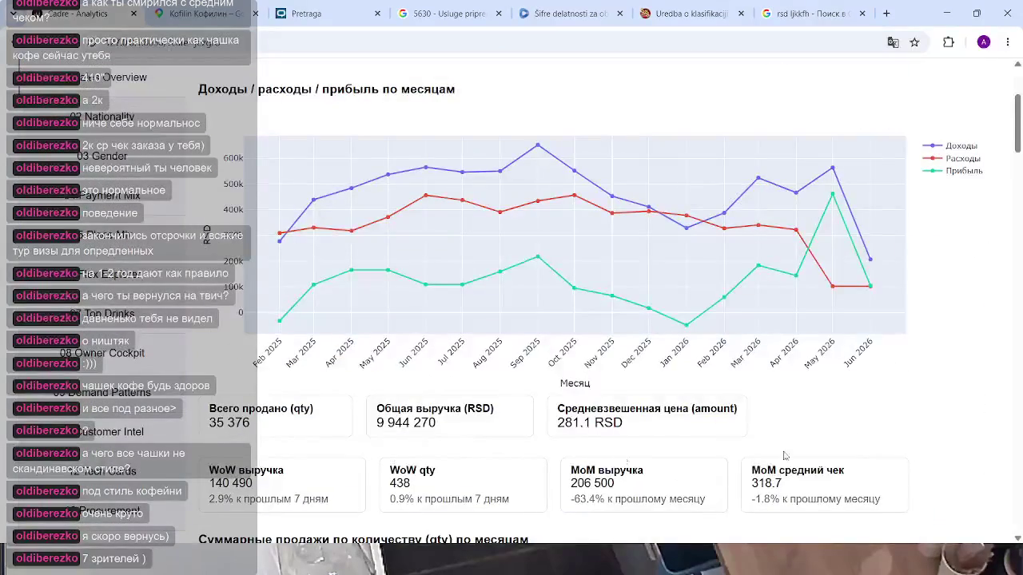
scroll(732, 406, "down", 2)
scroll(694, 292, "down", 2)
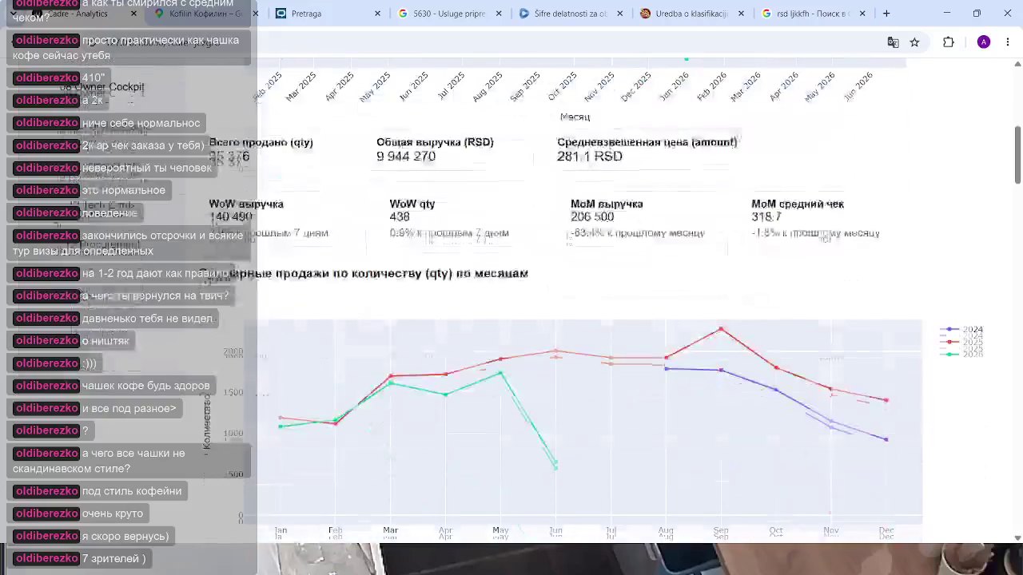
scroll(285, 200, "up", 5)
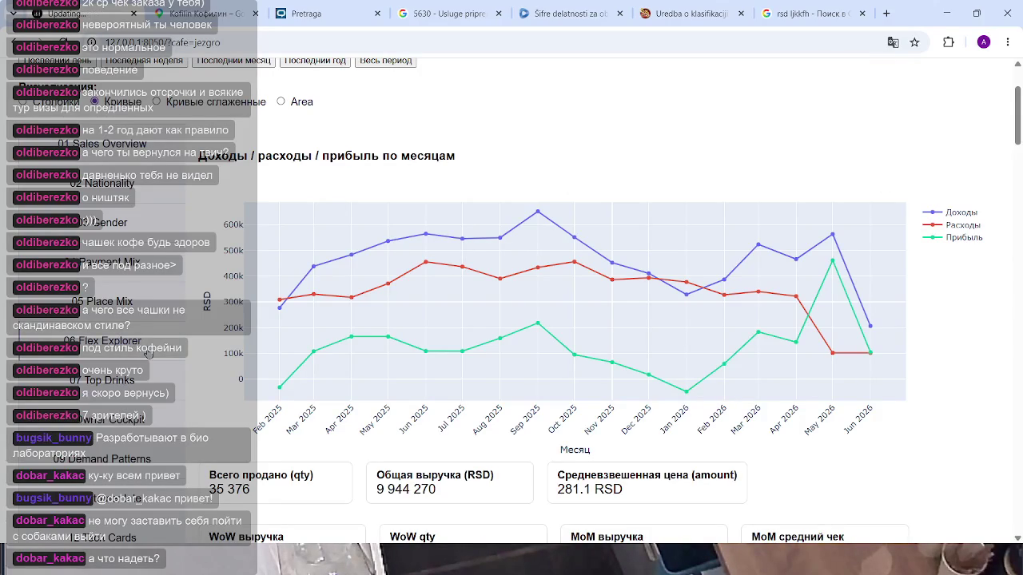
Turn on weather data for the explorer chart.
scroll(472, 217, "down", 3)
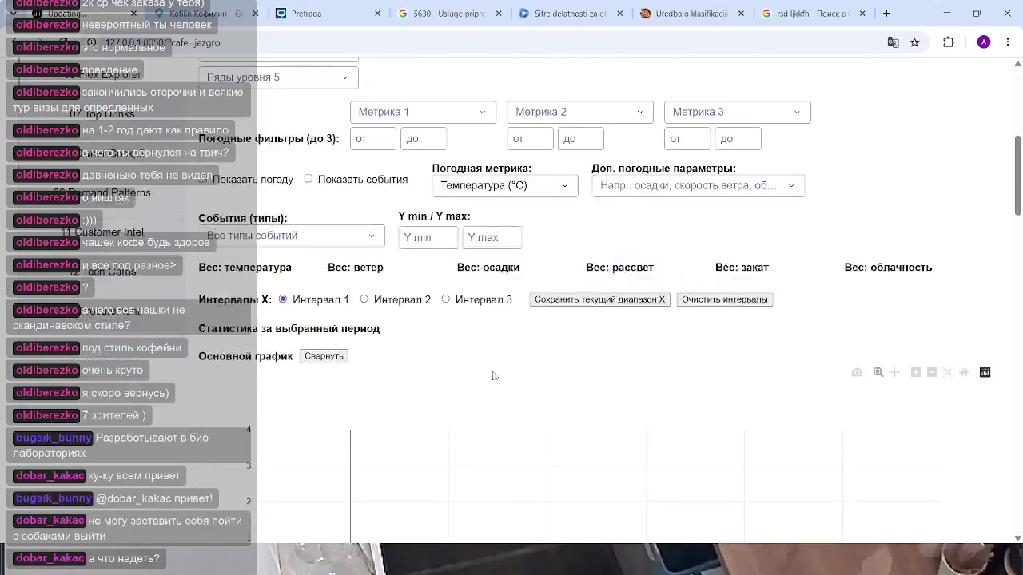
scroll(475, 221, "down", 2)
scroll(564, 239, "down", 4)
scroll(575, 235, "down", 5)
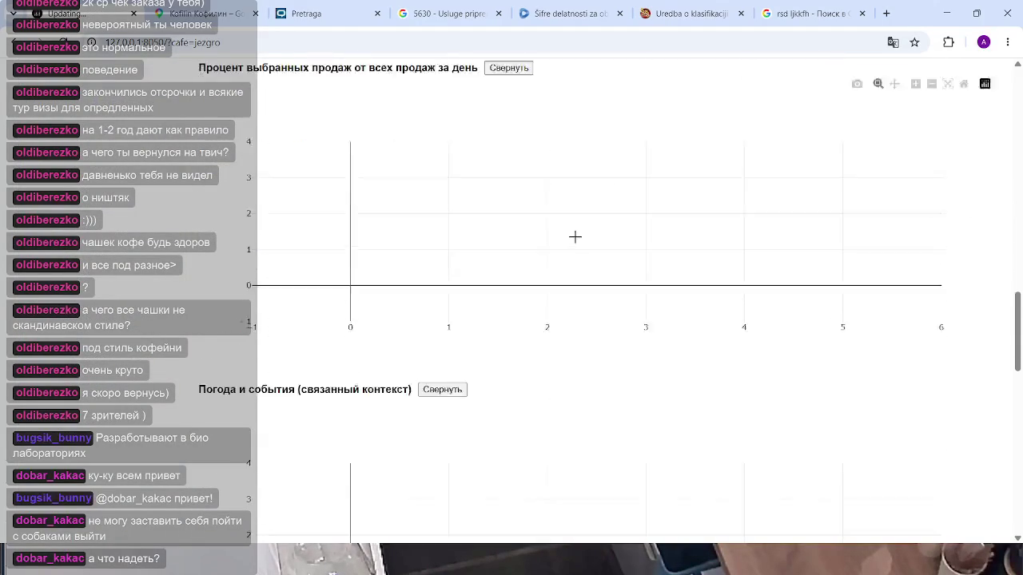
scroll(480, 263, "up", 3)
scroll(279, 249, "up", 3)
scroll(264, 244, "up", 5)
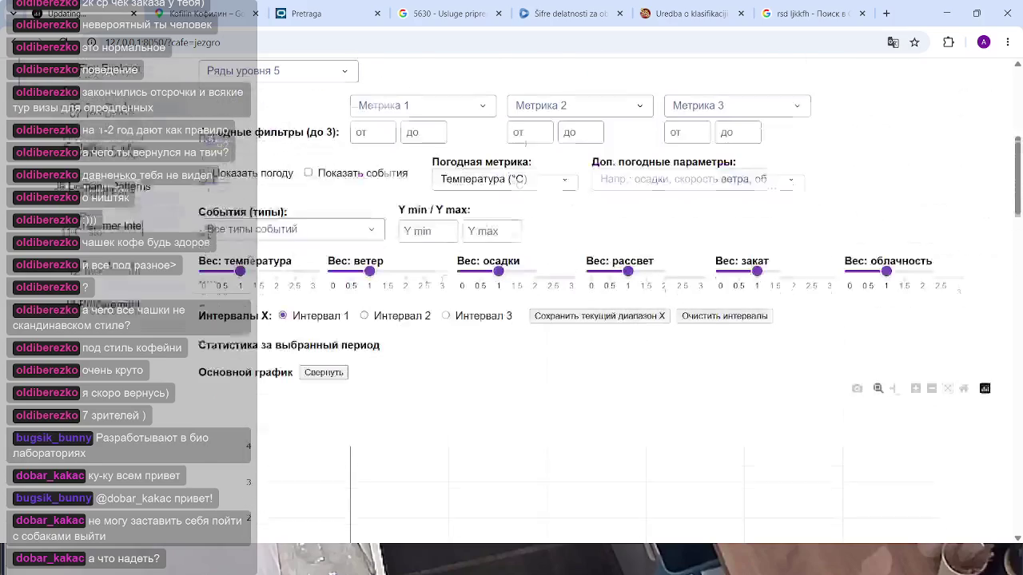
left_click(223, 180)
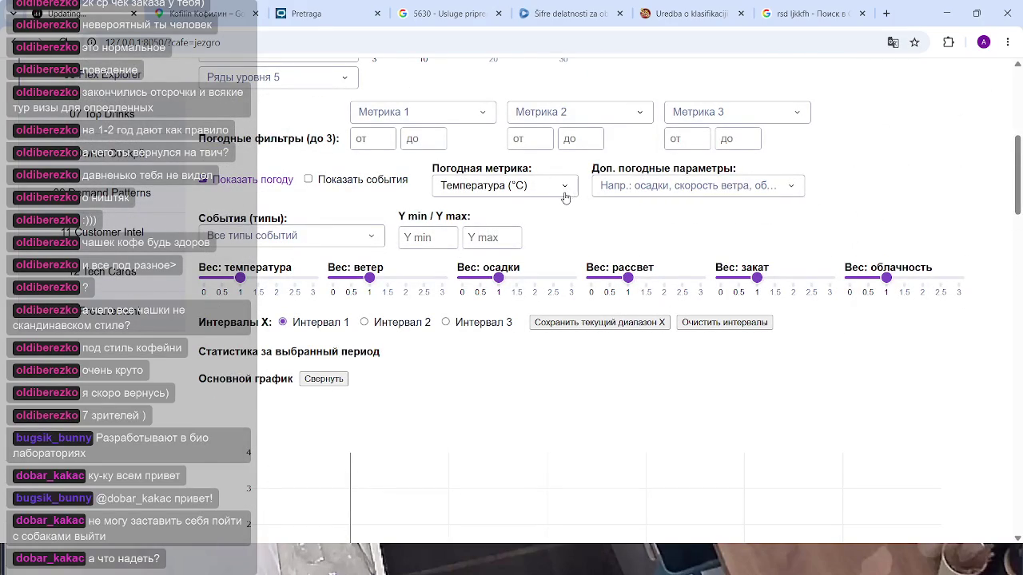
Set the Погодная метрика dropdown to Температура max (°C).
scroll(884, 185, "down", 2)
scroll(919, 256, "down", 5)
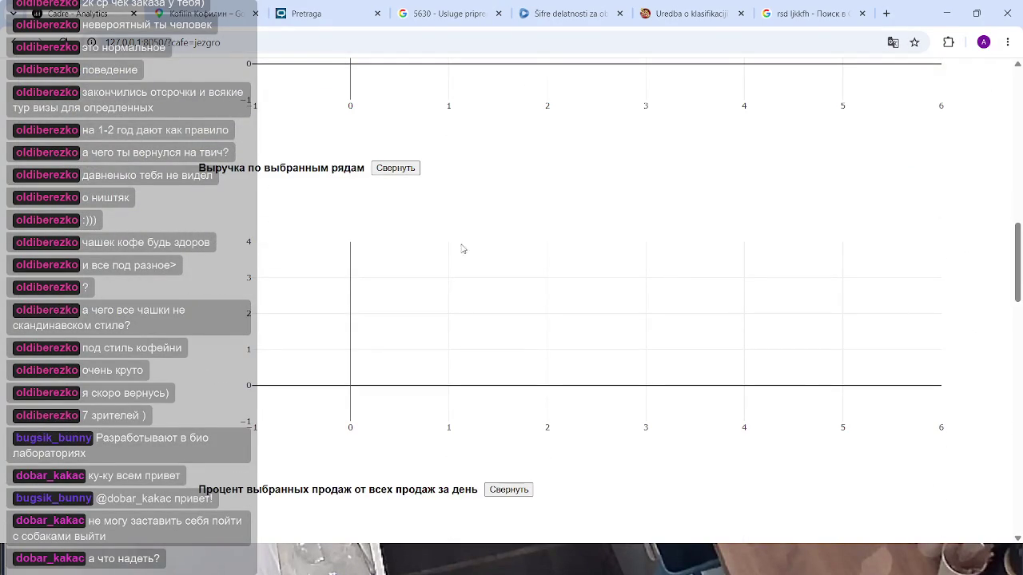
scroll(464, 243, "up", 3)
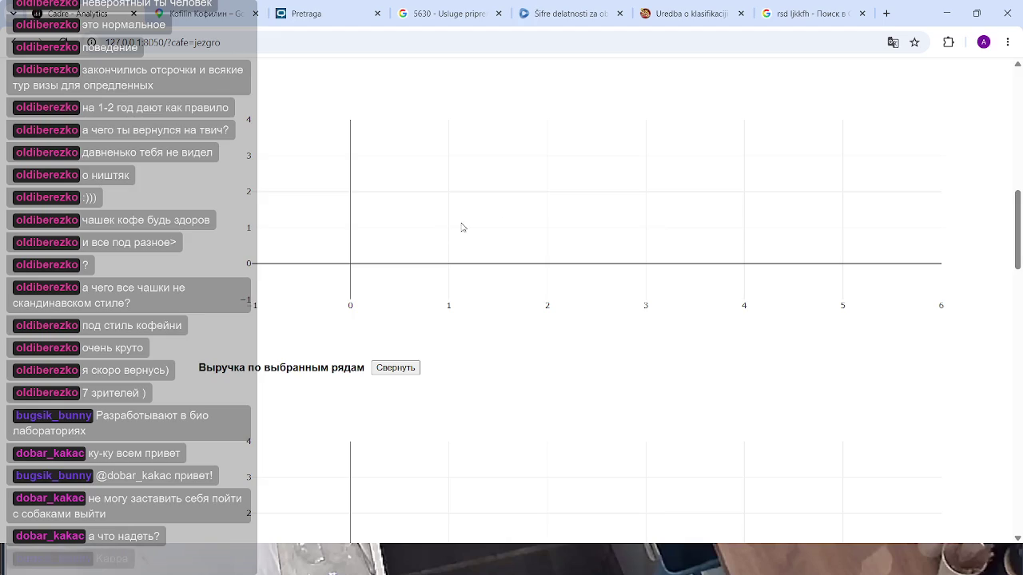
scroll(464, 226, "up", 10)
scroll(471, 380, "down", 2)
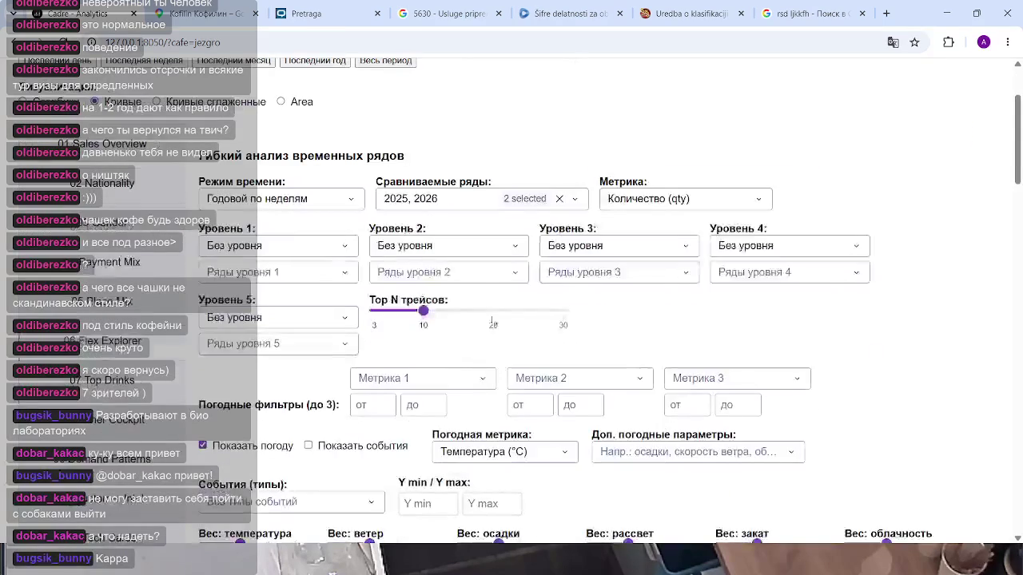
left_click(518, 456)
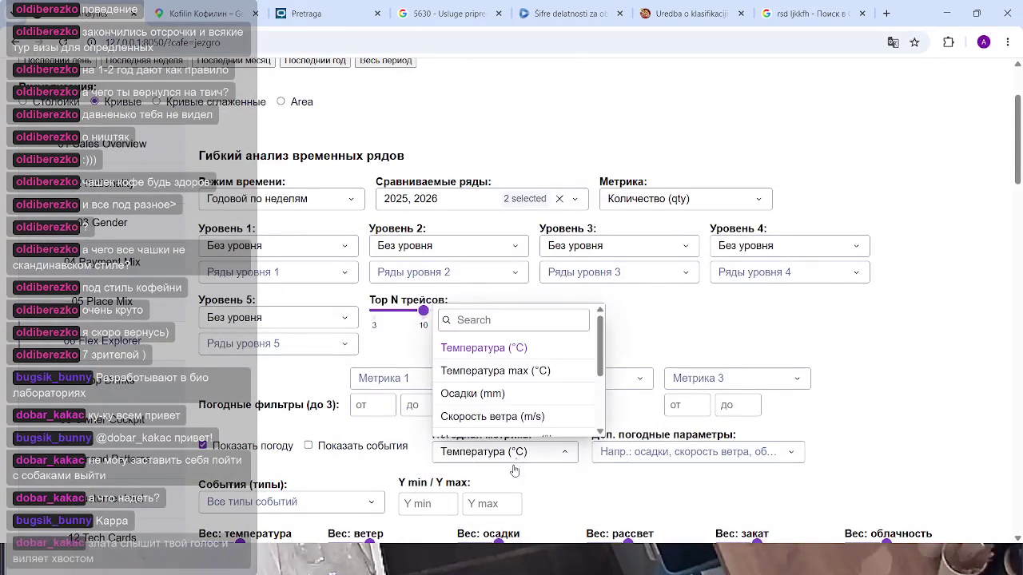
left_click(497, 366)
scroll(831, 352, "down", 5)
mouse_move(765, 276)
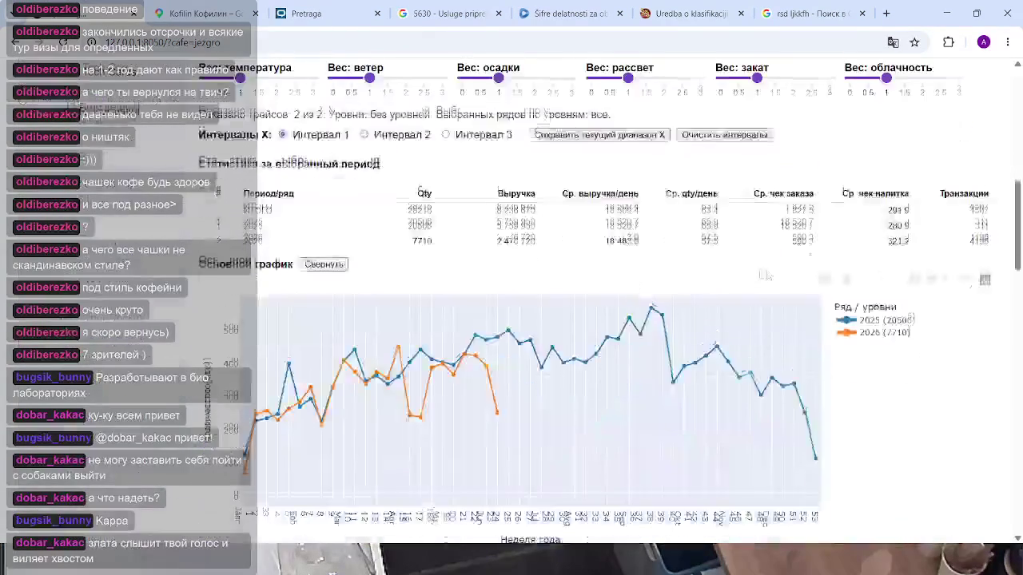
Scroll down to the 'Корреляция: погода и выбранные ряды' scatter chart showing r=0.82 and r=0.54.
scroll(791, 304, "down", 5)
scroll(779, 280, "down", 5)
scroll(778, 280, "down", 2)
scroll(779, 268, "down", 3)
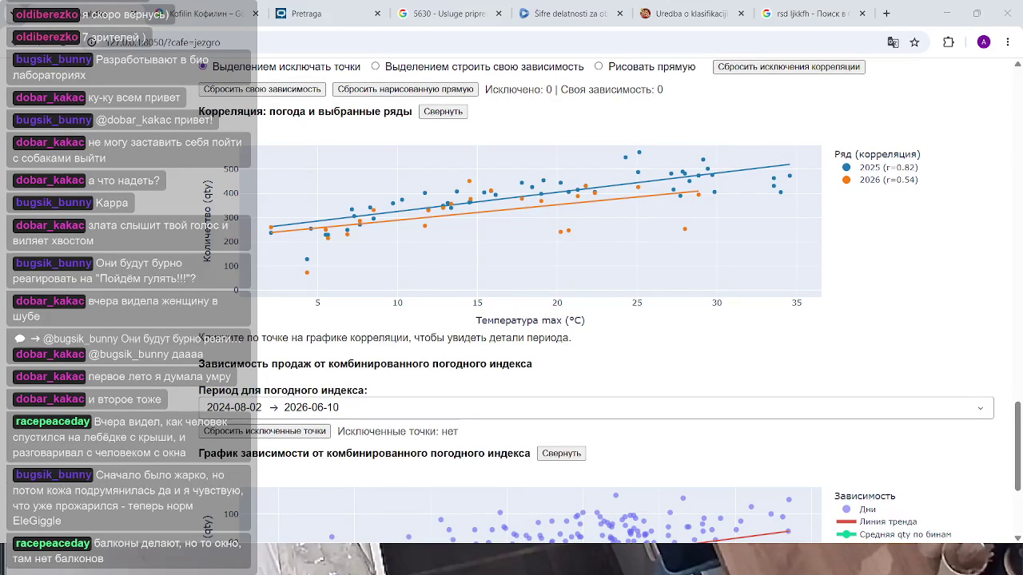
scroll(768, 250, "down", 3)
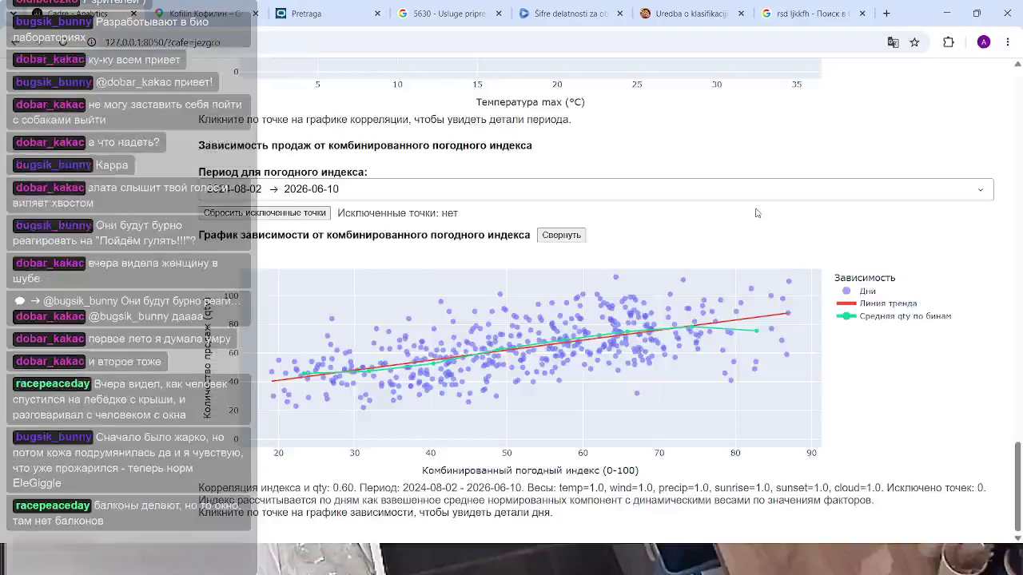
scroll(532, 333, "up", 2)
scroll(531, 333, "up", 2)
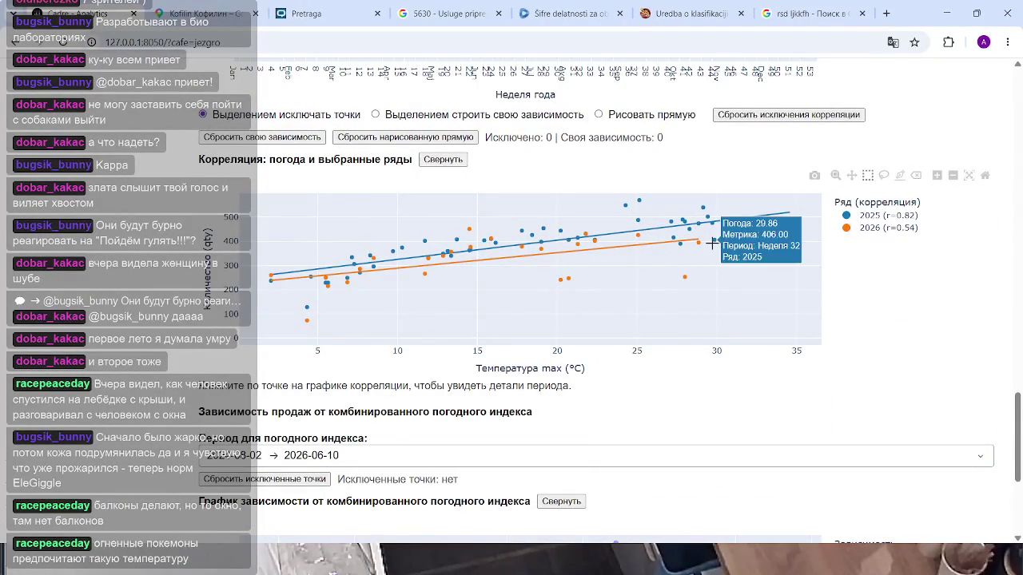
scroll(720, 240, "up", 1)
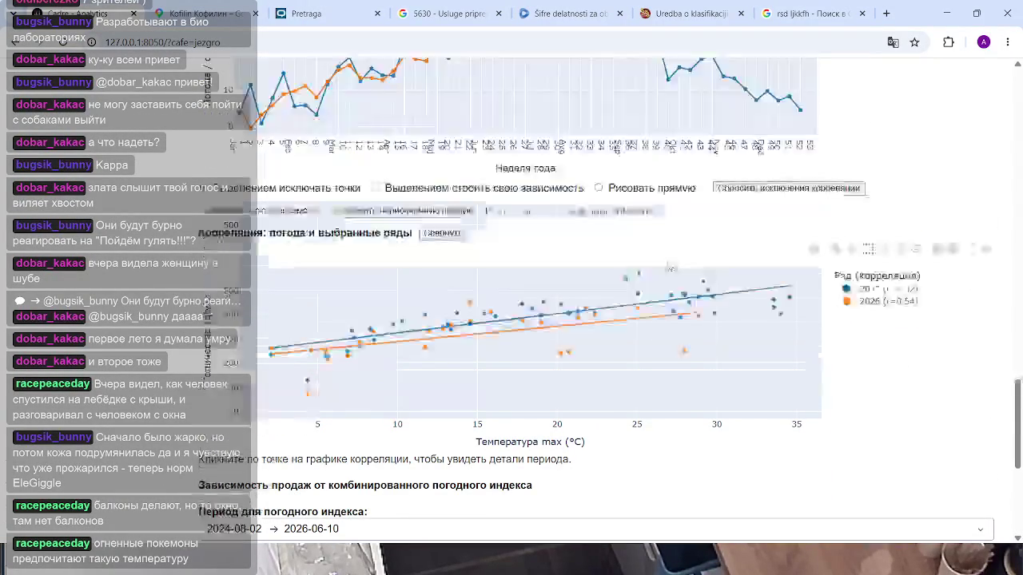
scroll(658, 267, "up", 5)
scroll(658, 266, "up", 2)
scroll(658, 267, "up", 1)
scroll(658, 267, "down", 9)
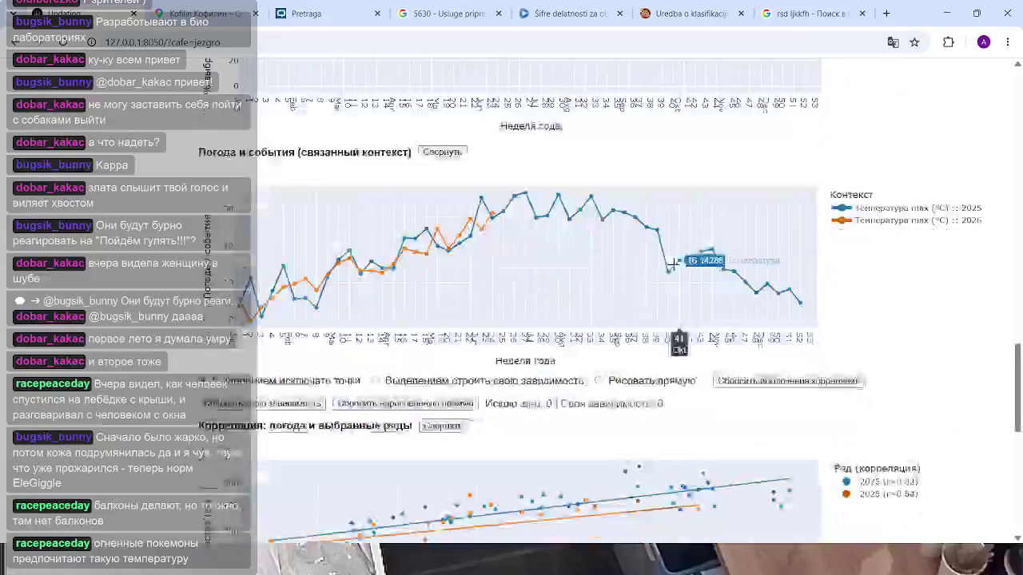
scroll(692, 302, "down", 2)
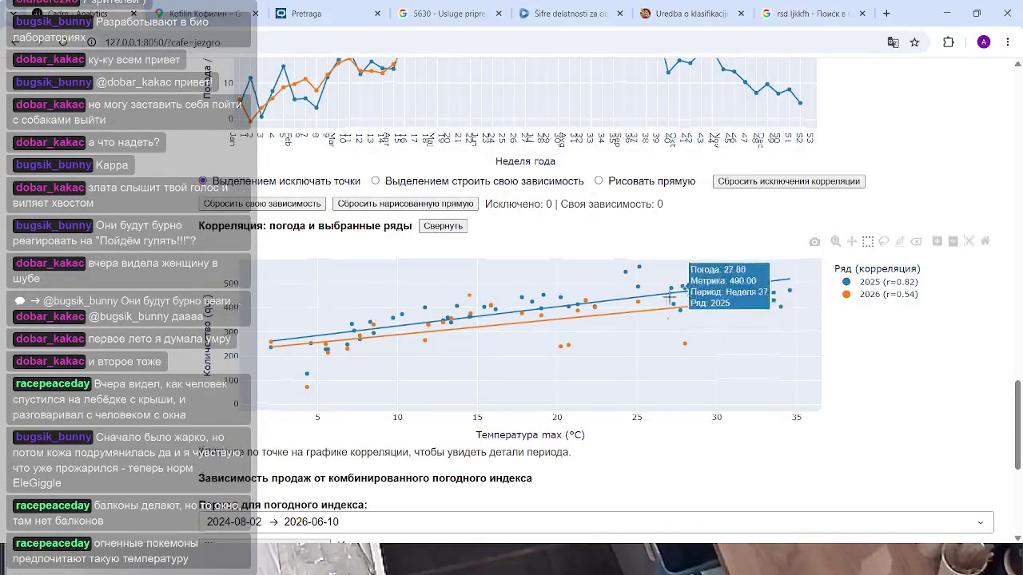
scroll(687, 289, "down", 4)
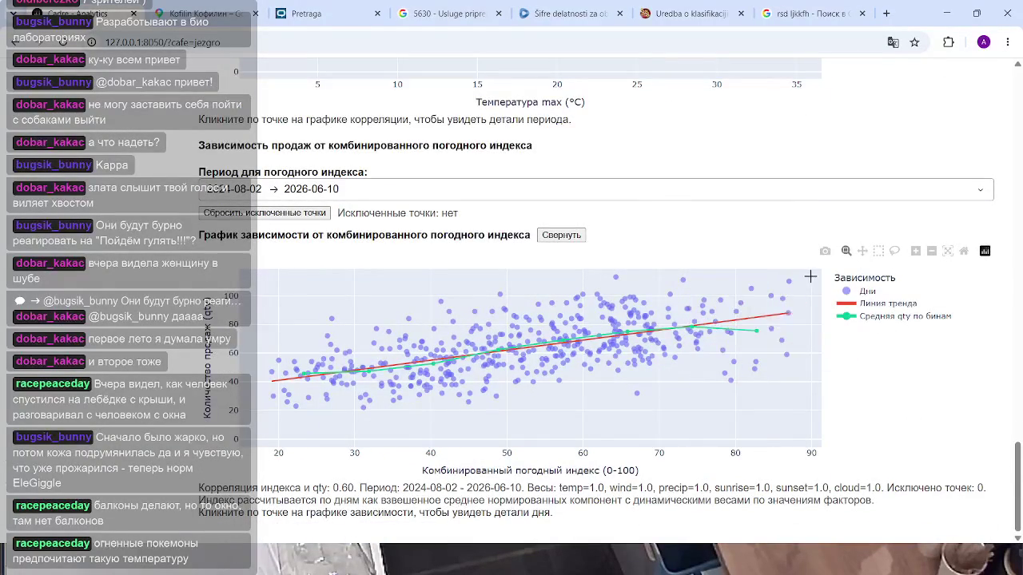
scroll(685, 327, "up", 3)
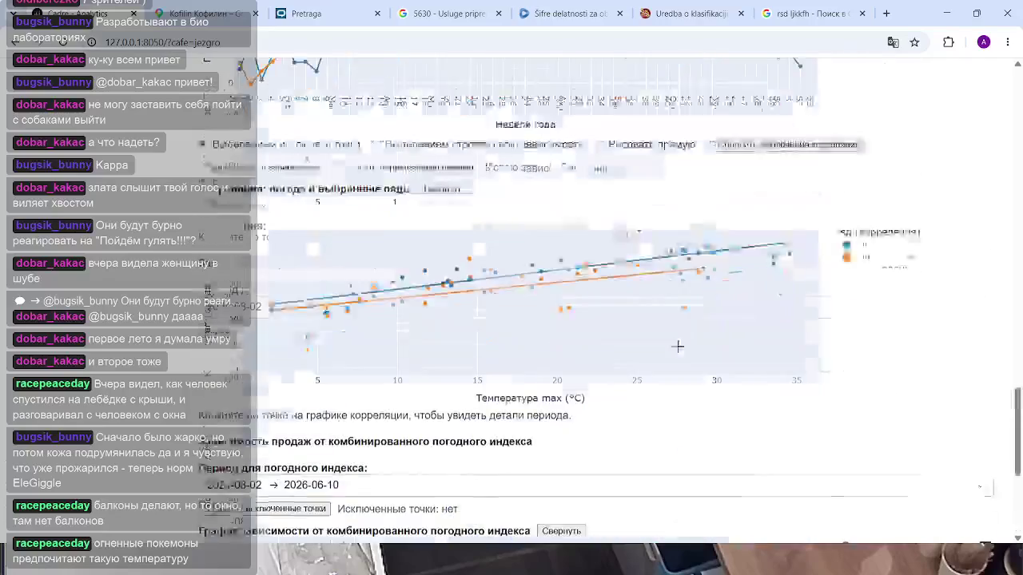
scroll(684, 335, "up", 5)
scroll(678, 348, "up", 5)
scroll(678, 348, "up", 3)
scroll(678, 347, "up", 3)
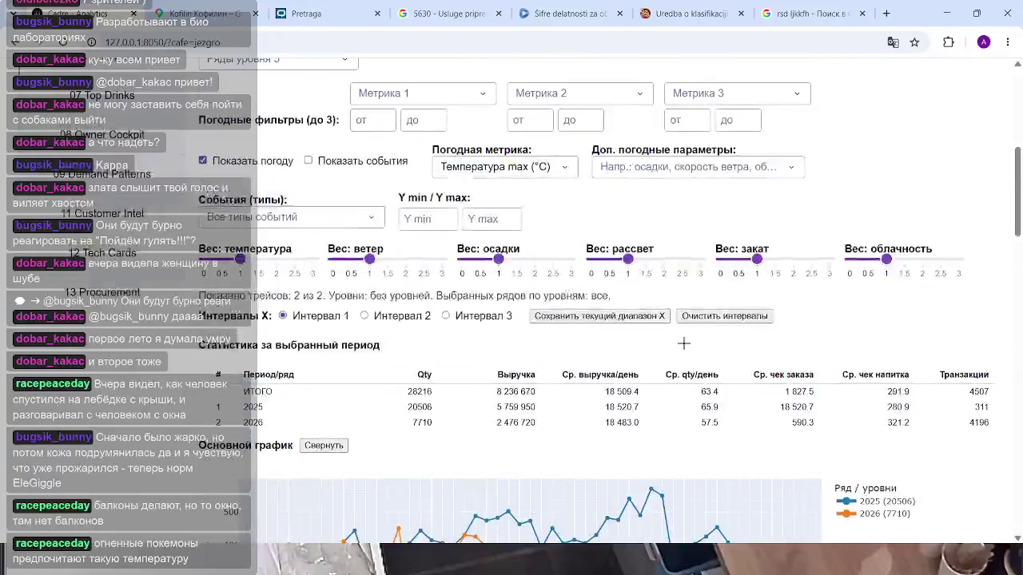
scroll(611, 350, "up", 5)
scroll(605, 350, "up", 1)
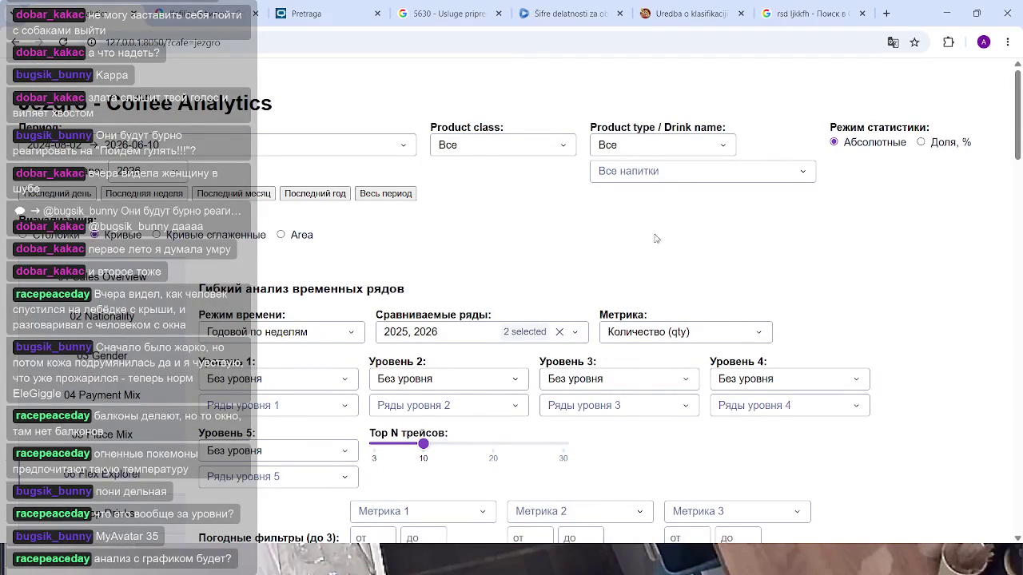
scroll(799, 223, "down", 3)
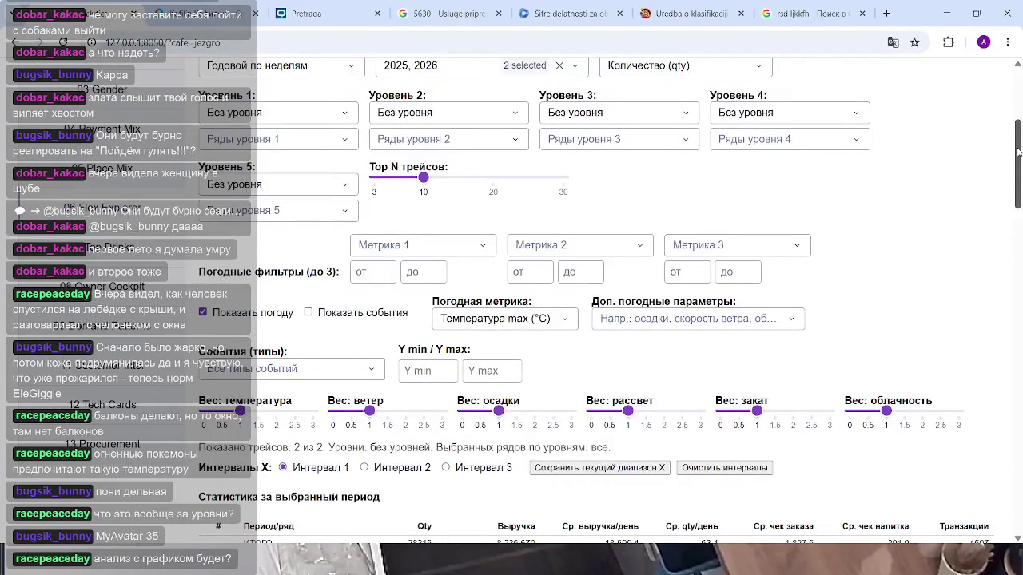
left_click_drag(1019, 152, 1019, 126)
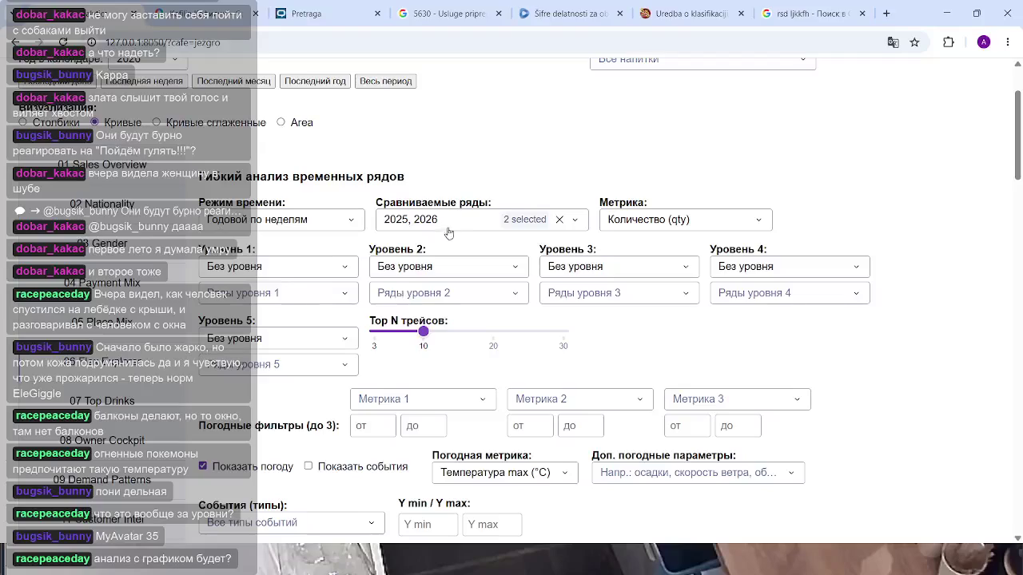
left_click(343, 221)
scroll(295, 336, "down", 3)
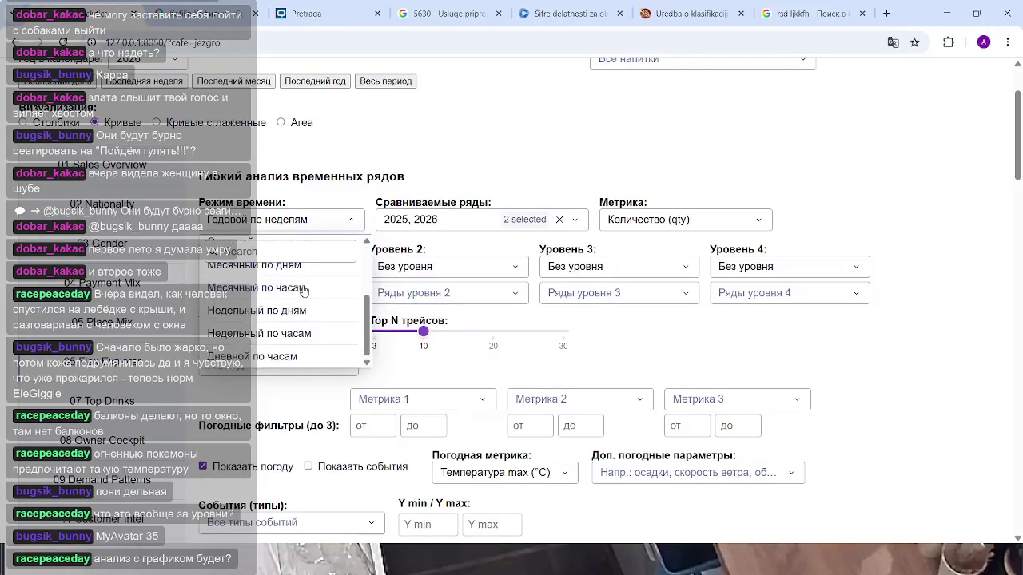
left_click(285, 357)
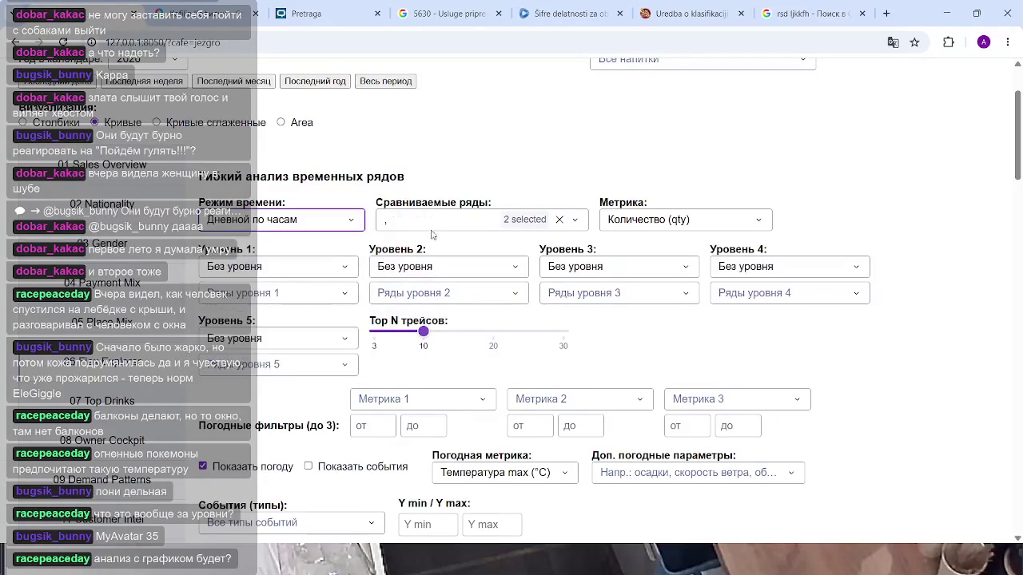
left_click(472, 220)
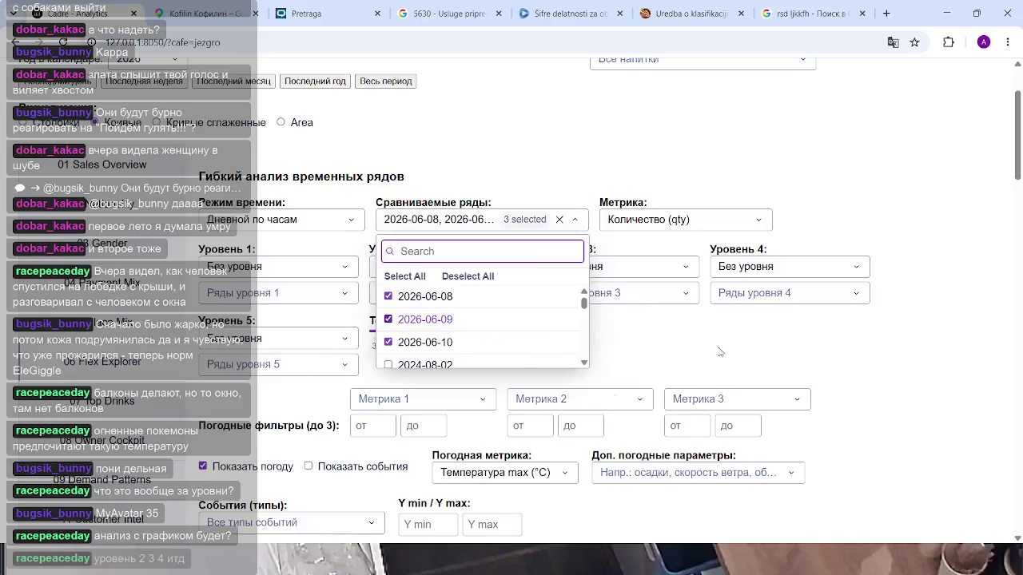
left_click(722, 352)
scroll(619, 263, "down", 3)
scroll(688, 235, "down", 5)
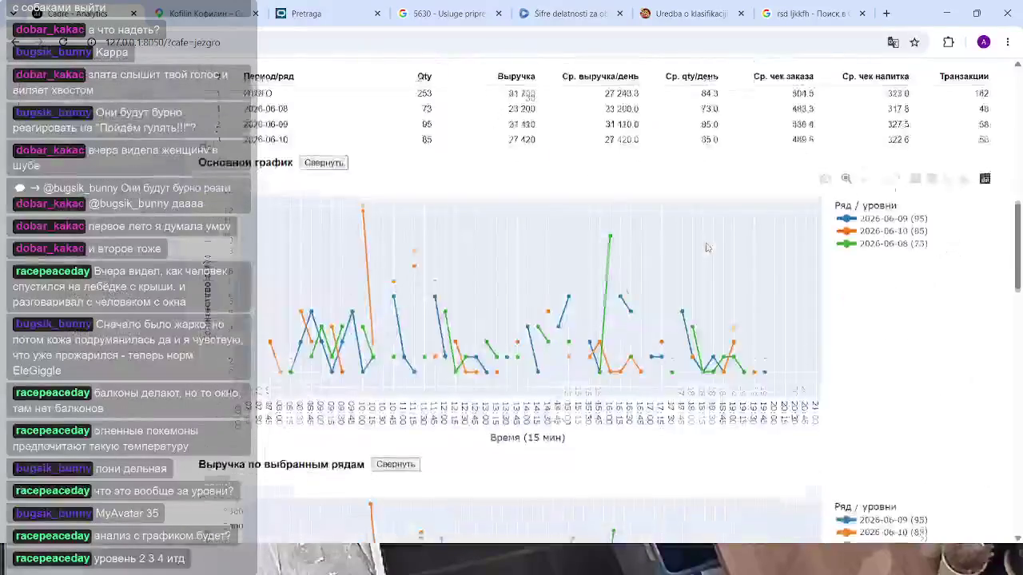
scroll(695, 240, "down", 5)
scroll(703, 244, "down", 5)
scroll(711, 248, "down", 5)
mouse_move(1017, 444)
left_mouse_down()
mouse_move(1015, 372)
mouse_move(992, 300)
mouse_move(995, 352)
left_mouse_up()
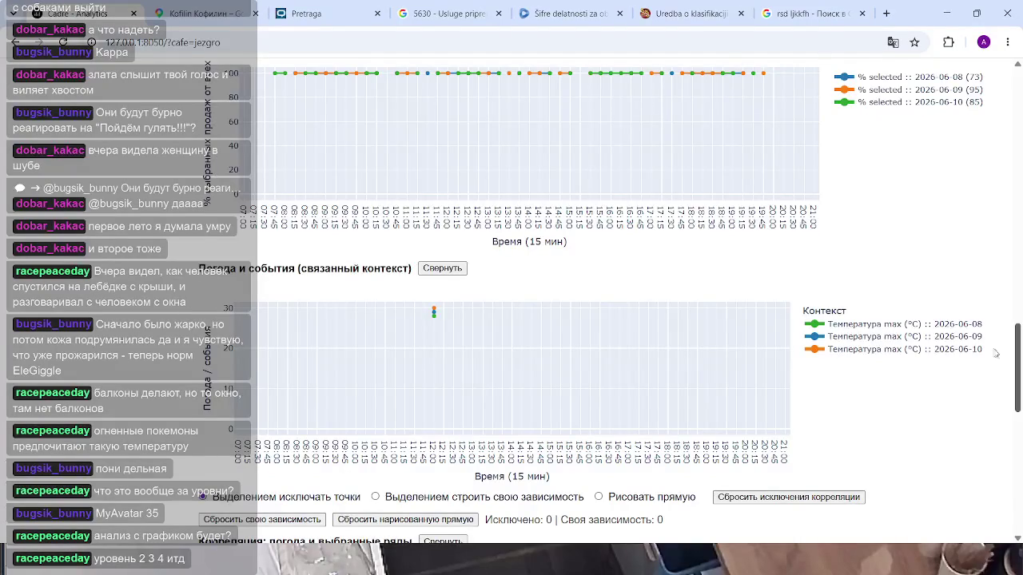
scroll(266, 321, "up", 10)
scroll(266, 320, "up", 5)
scroll(266, 321, "up", 5)
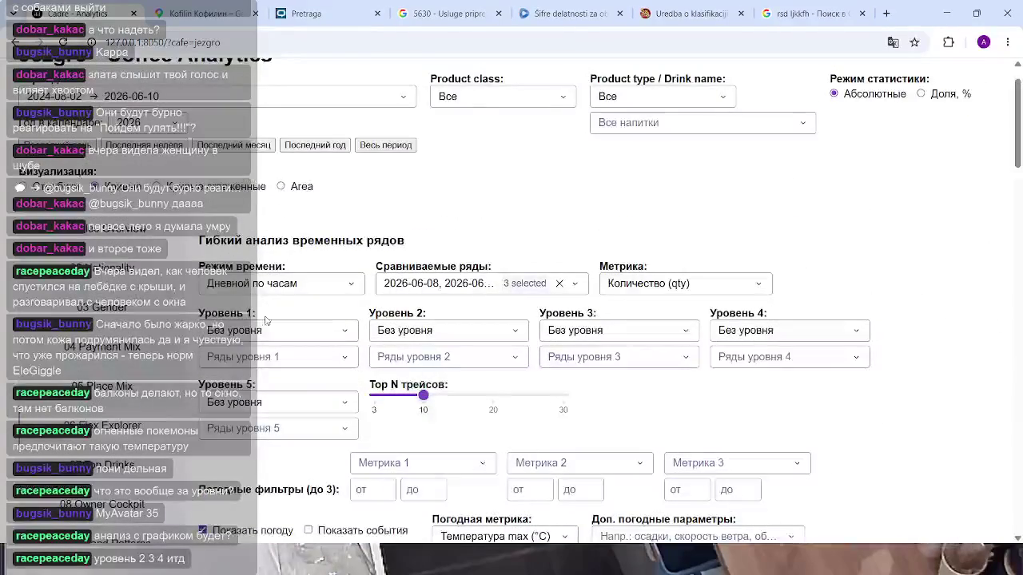
Set Режим времени to Недельный по дням and uncheck 2026-W23 so only 2026-W24 is compared.
left_click(320, 291)
left_click(303, 382)
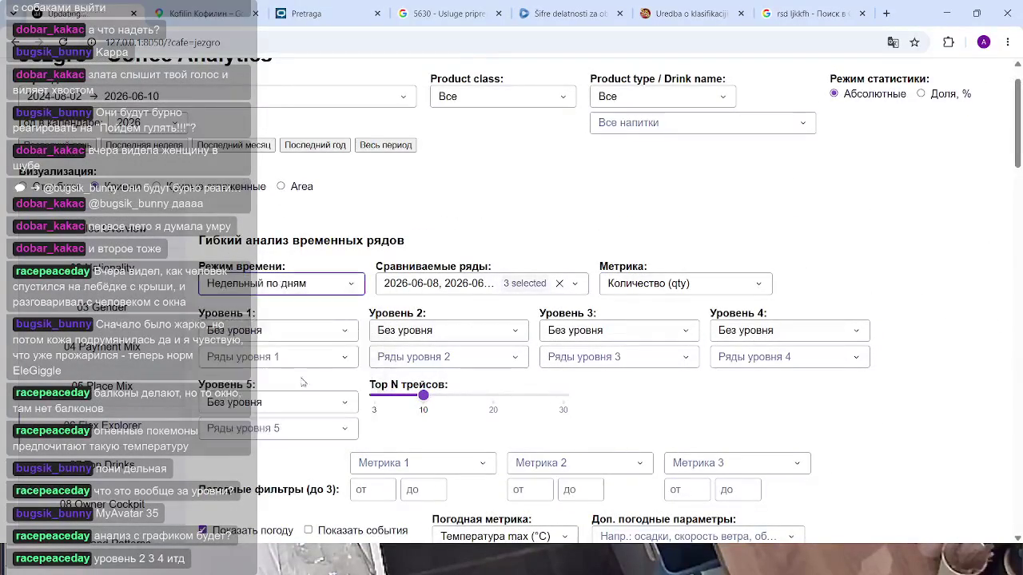
left_click(515, 285)
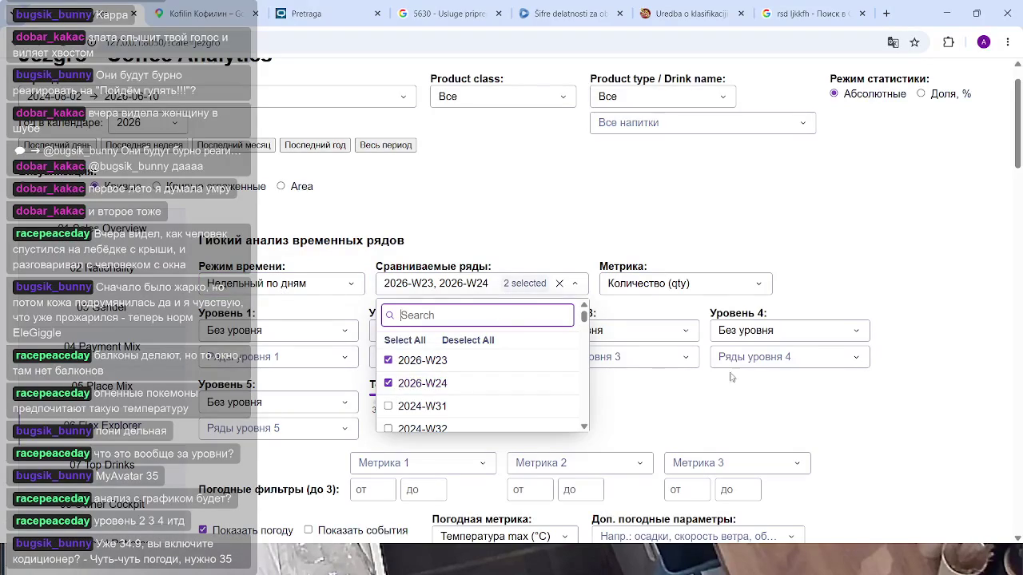
left_click(389, 363)
left_click(855, 406)
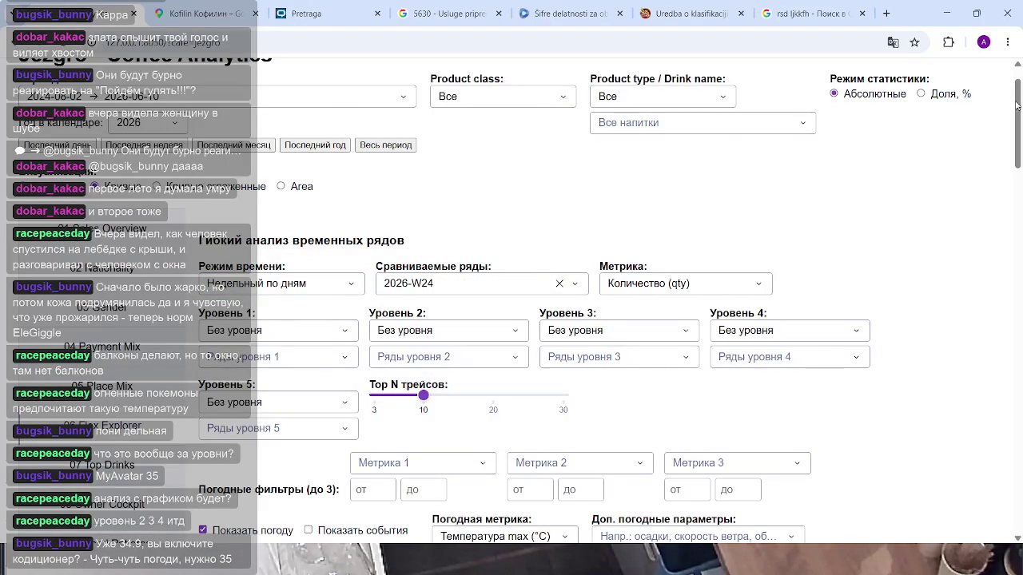
left_click_drag(1017, 106, 1021, 352)
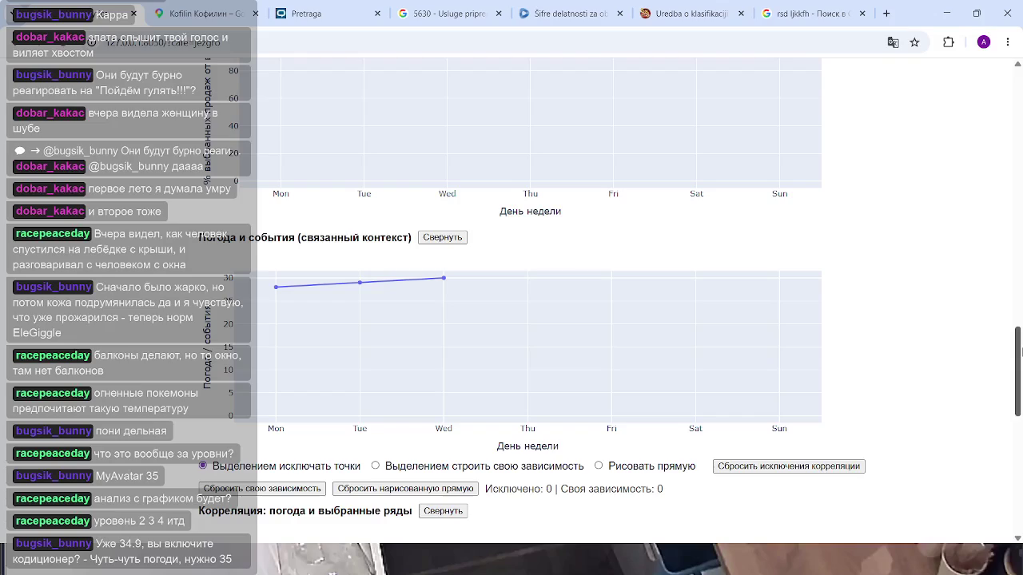
mouse_move(526, 336)
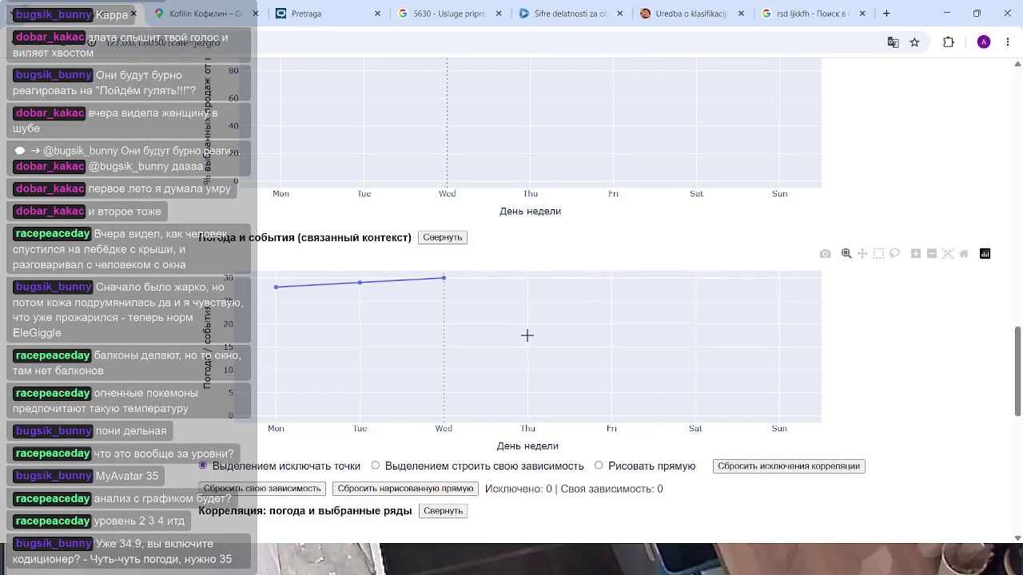
scroll(539, 336, "up", 3)
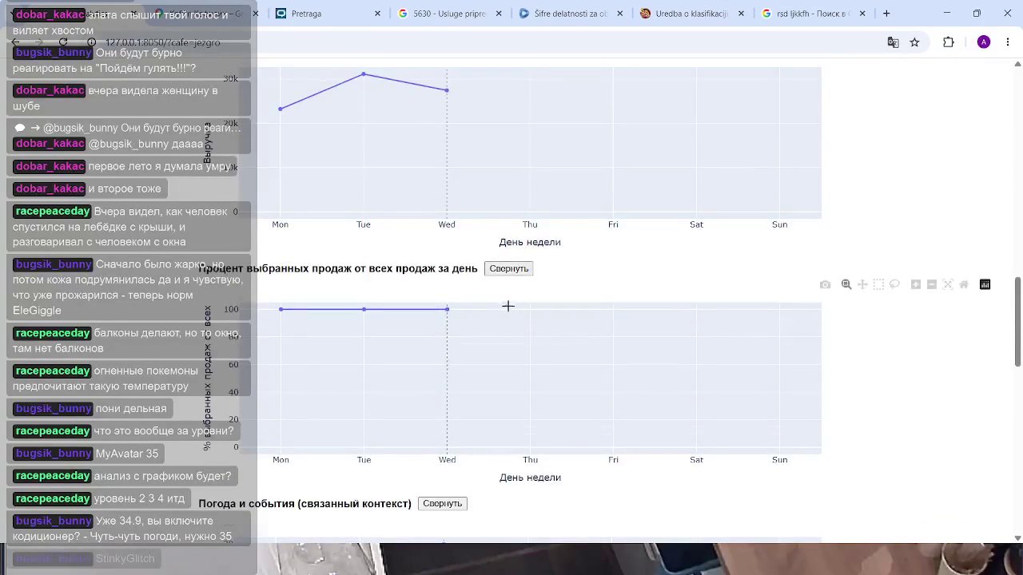
scroll(507, 304, "down", 3)
scroll(447, 280, "down", 3)
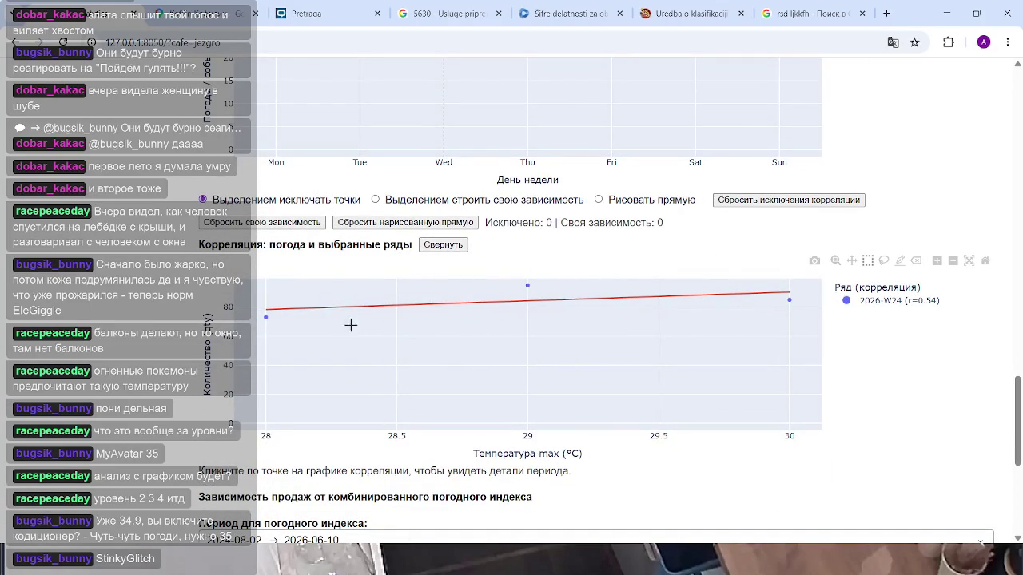
mouse_move(789, 300)
scroll(563, 320, "up", 3)
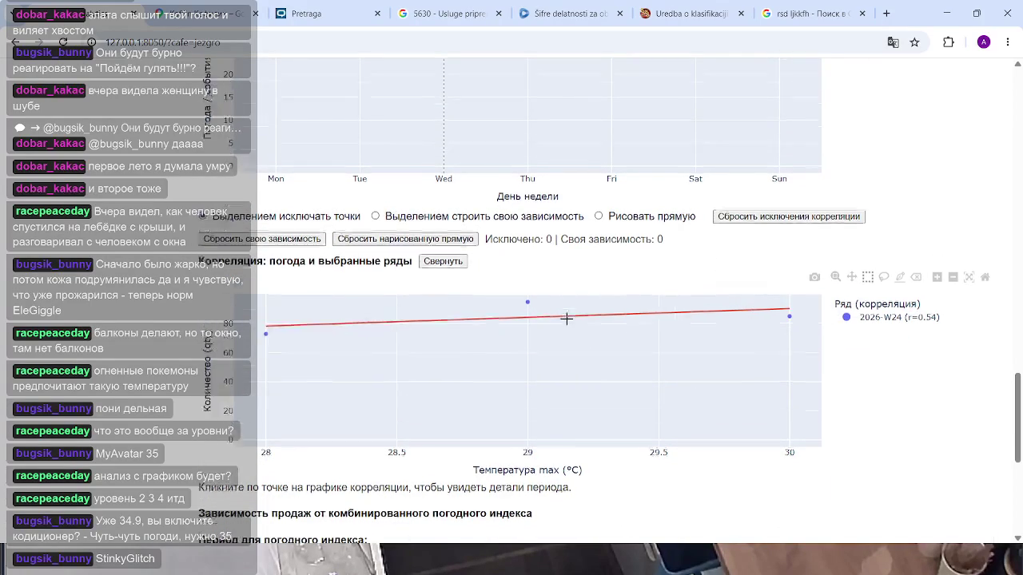
scroll(587, 281, "down", 3)
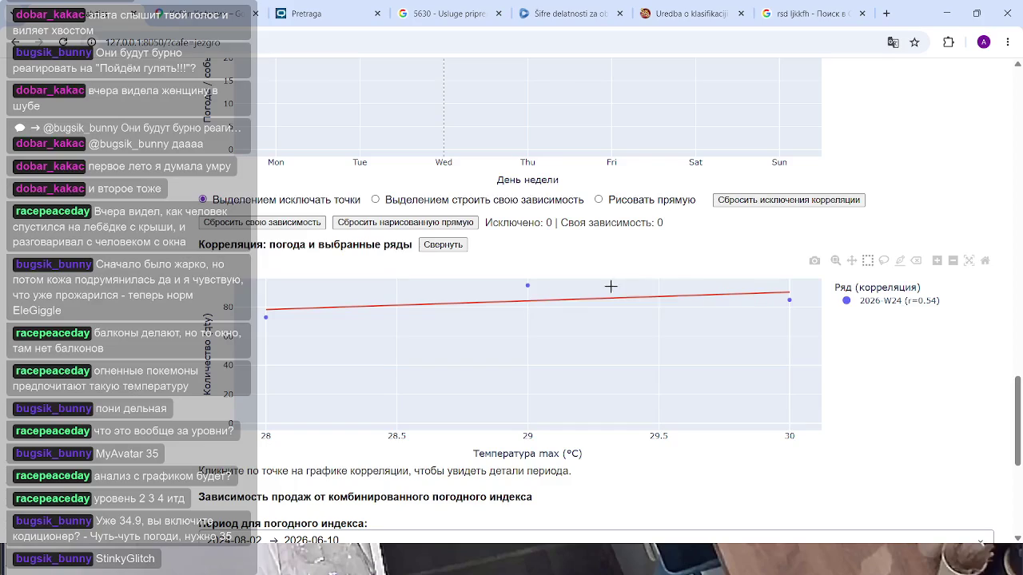
scroll(538, 434, "down", 3)
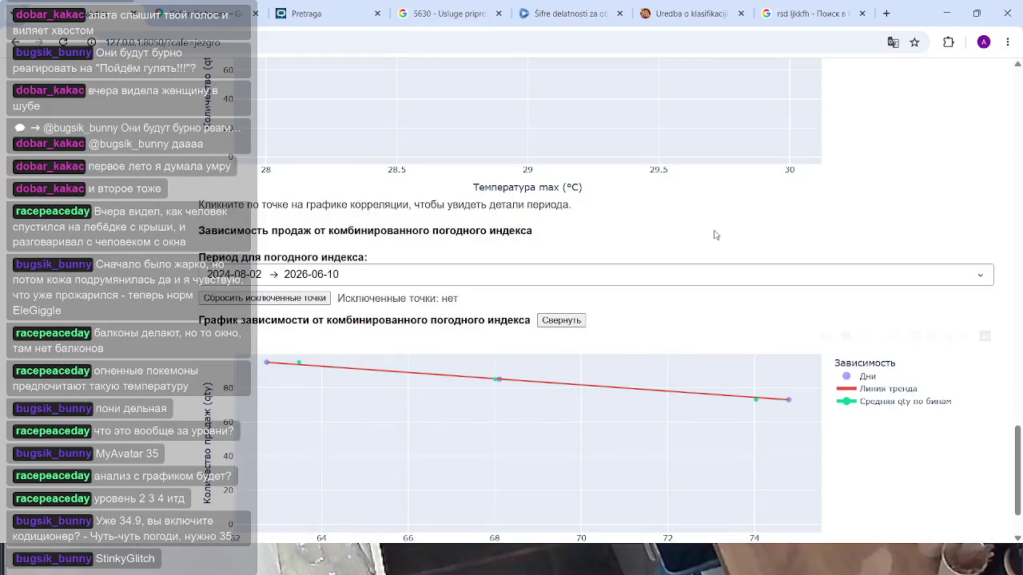
scroll(639, 344, "down", 1)
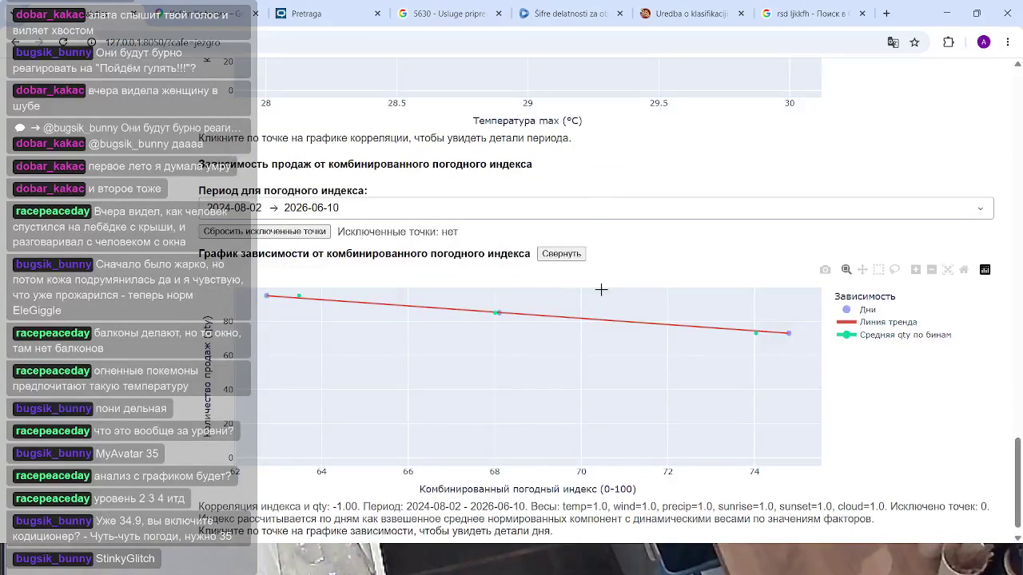
scroll(591, 336, "up", 4)
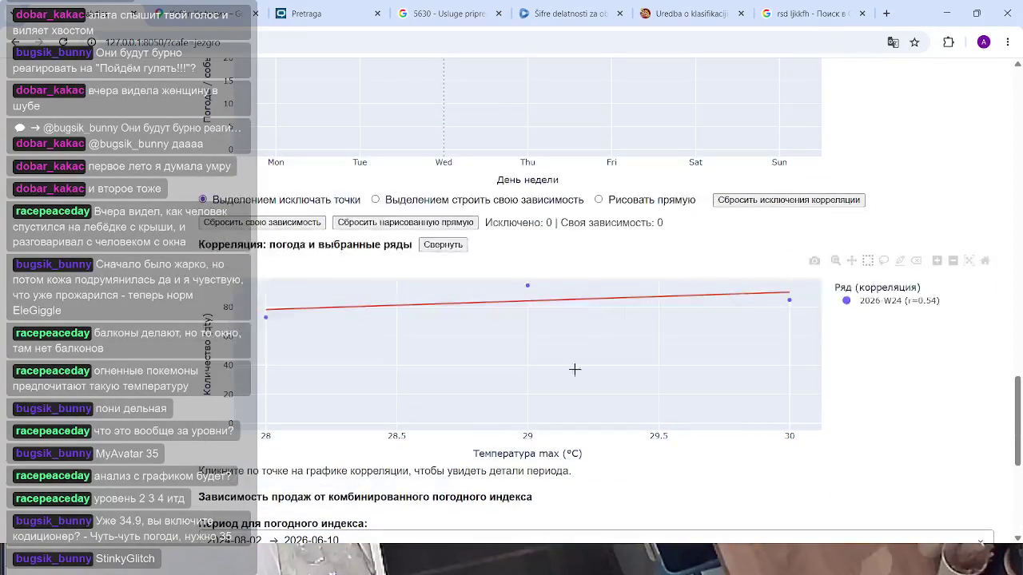
scroll(521, 359, "up", 3)
scroll(498, 356, "up", 4)
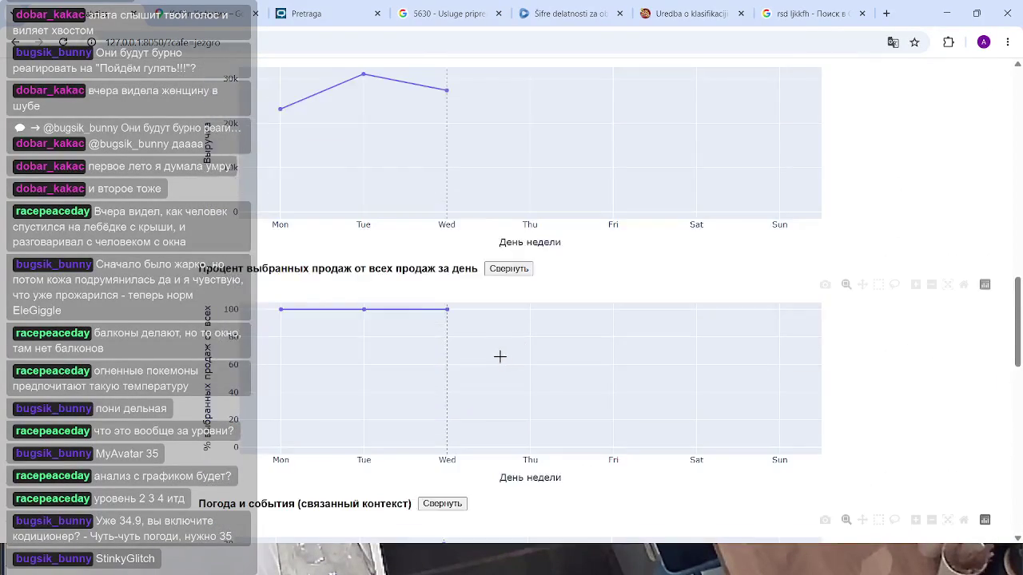
scroll(480, 344, "up", 2)
scroll(460, 325, "up", 2)
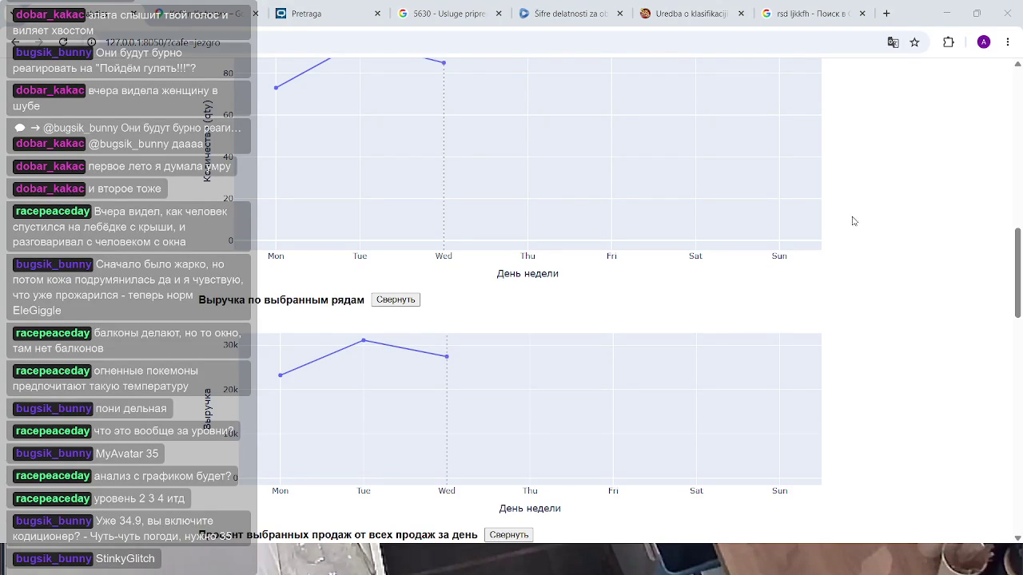
scroll(875, 320, "up", 2)
scroll(799, 327, "up", 3)
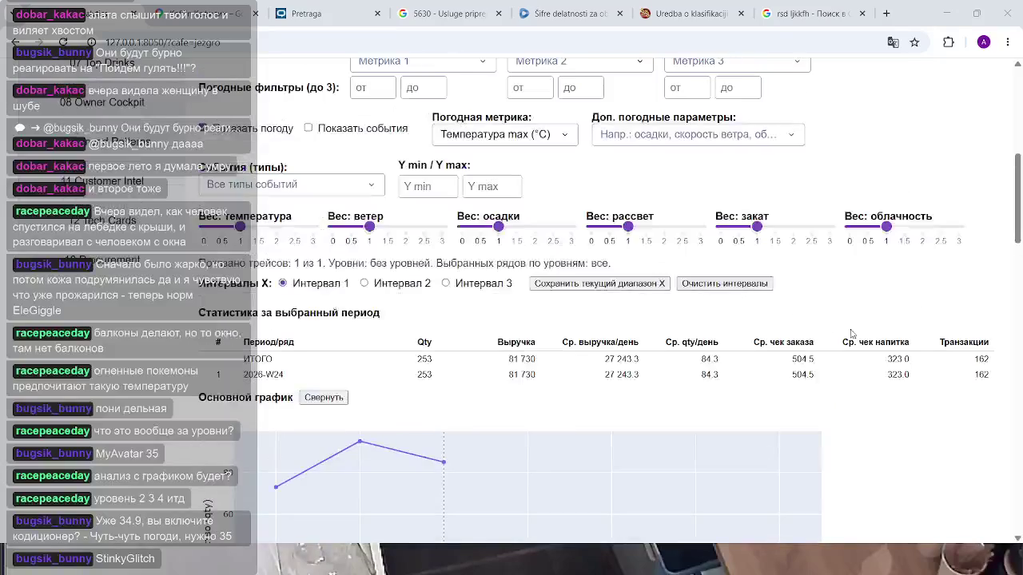
scroll(720, 316, "up", 3)
scroll(344, 291, "up", 3)
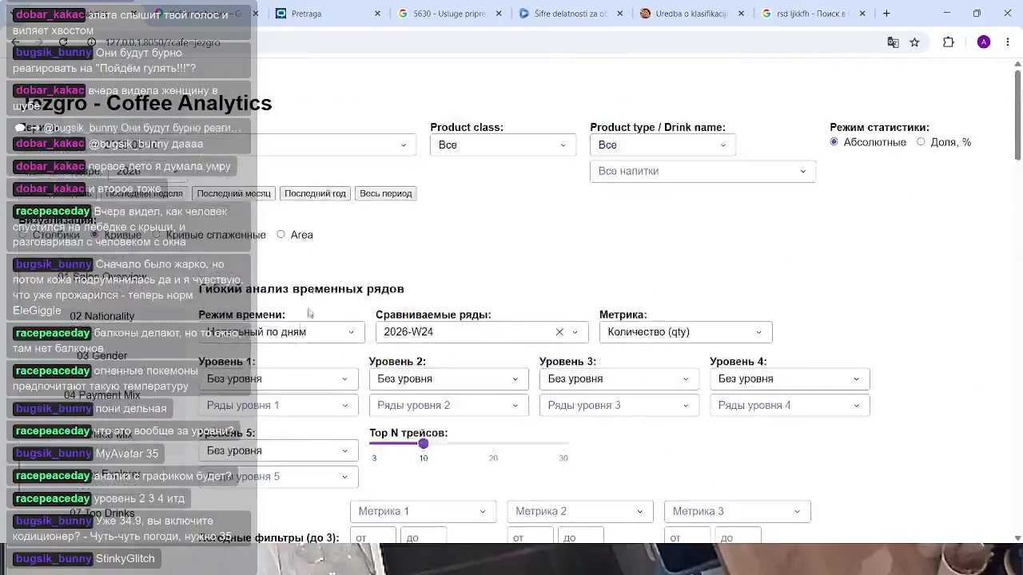
left_click(301, 386)
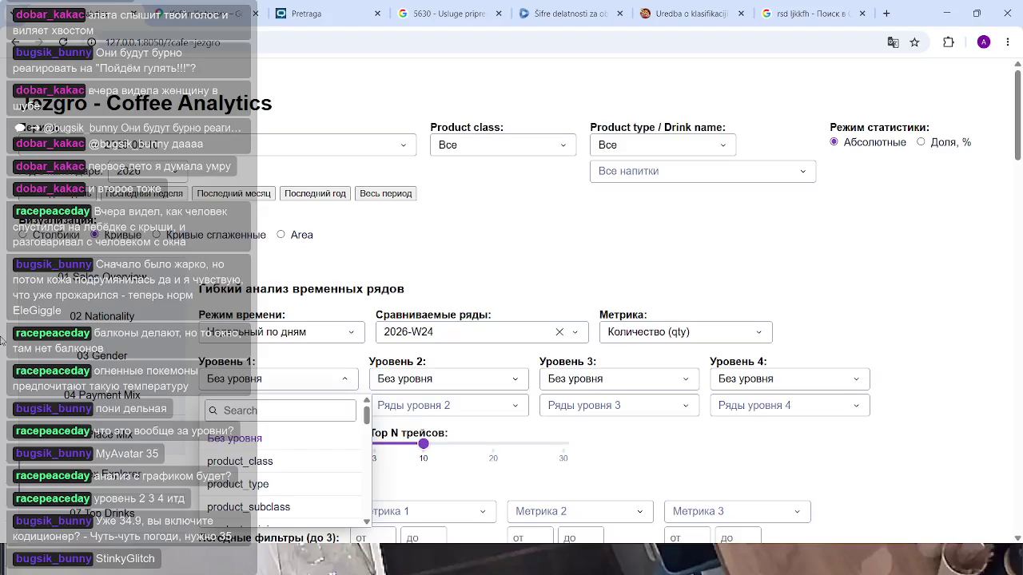
left_click(308, 336)
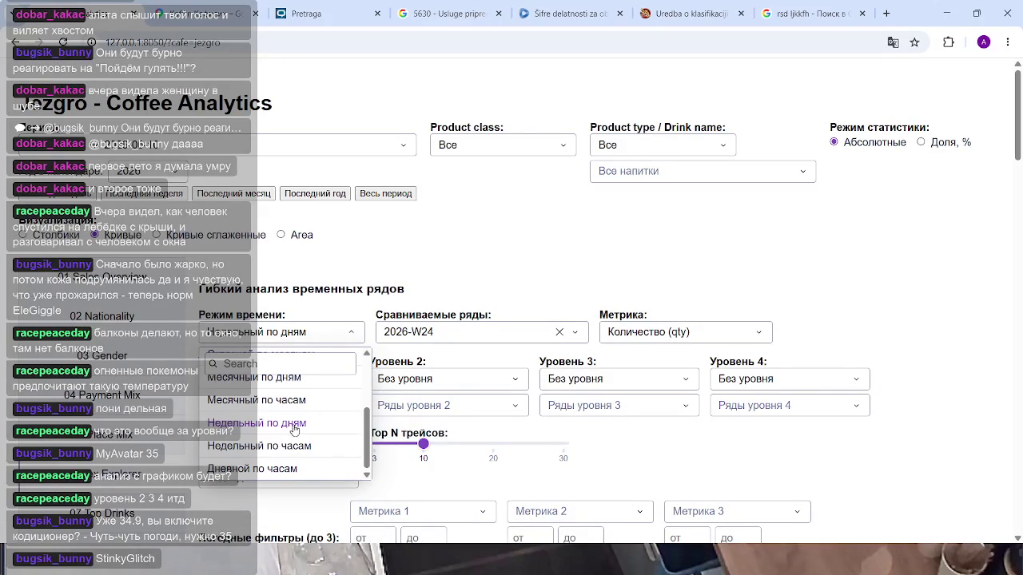
scroll(294, 430, "up", 2)
scroll(288, 423, "up", 2)
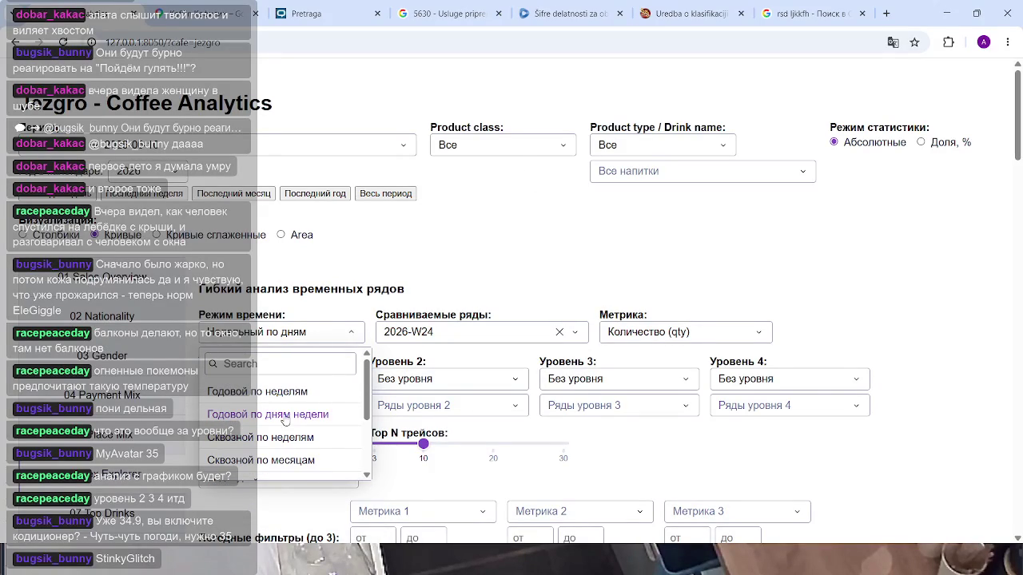
left_click(287, 438)
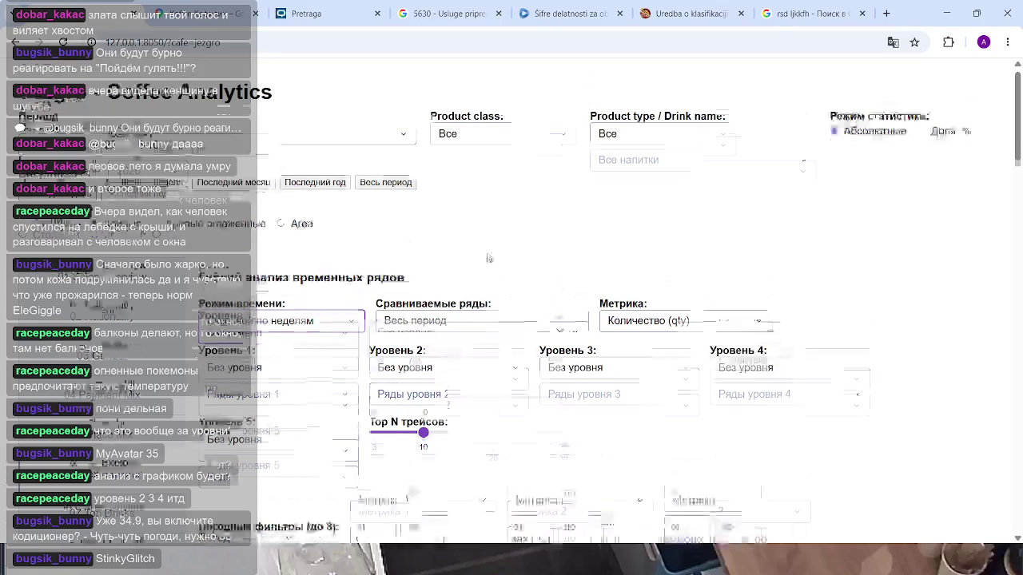
scroll(376, 416, "down", 5)
scroll(400, 359, "down", 3)
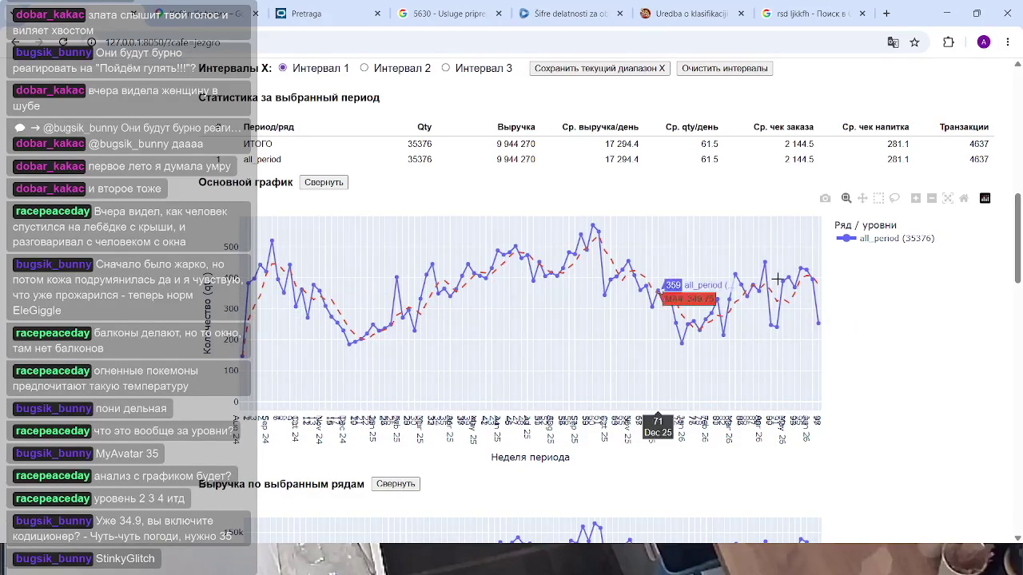
scroll(398, 359, "up", 5)
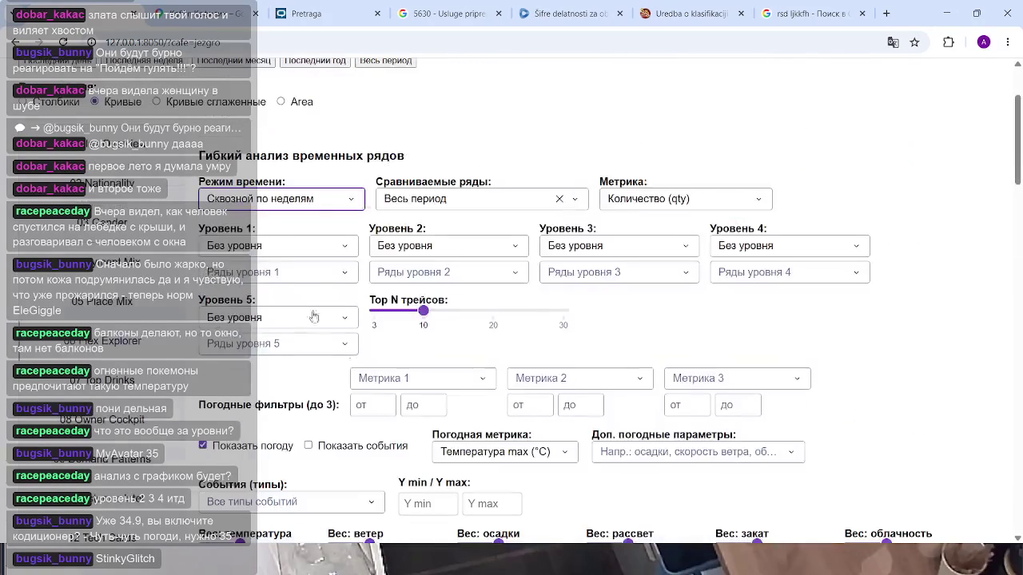
Set the Уровень 1 breakdown to drink_name.
left_click(296, 252)
scroll(263, 348, "down", 1)
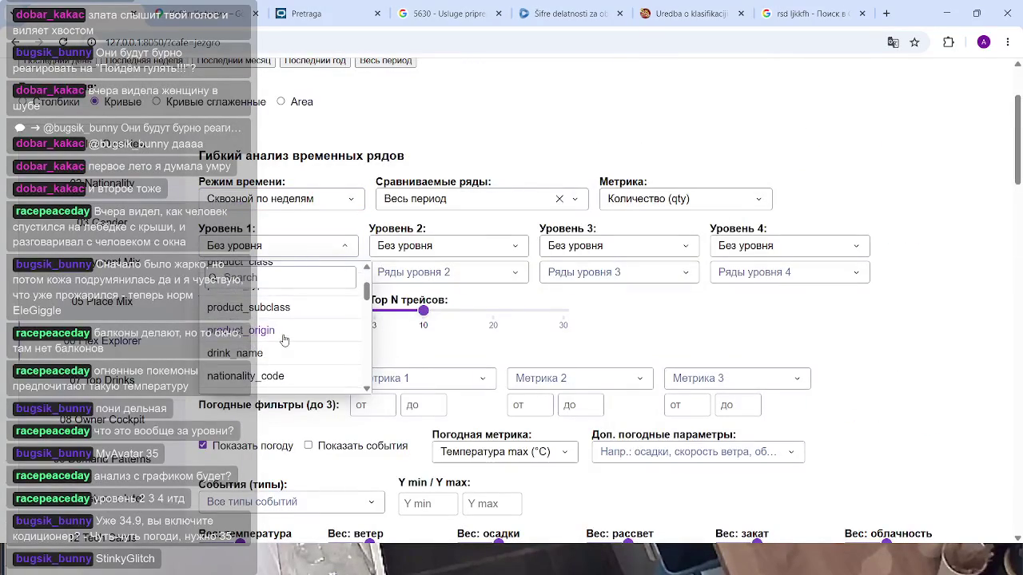
left_click(248, 353)
Raise Top N to about 17 and select only espreso (3855) in Ряды уровня 1.
left_click(264, 275)
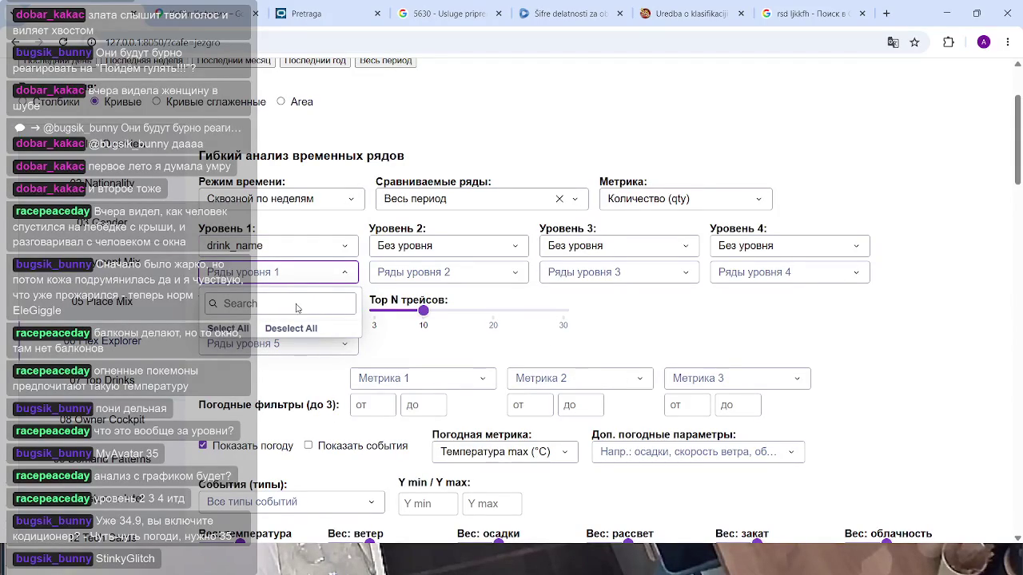
left_click_drag(424, 310, 473, 310)
left_click(289, 274)
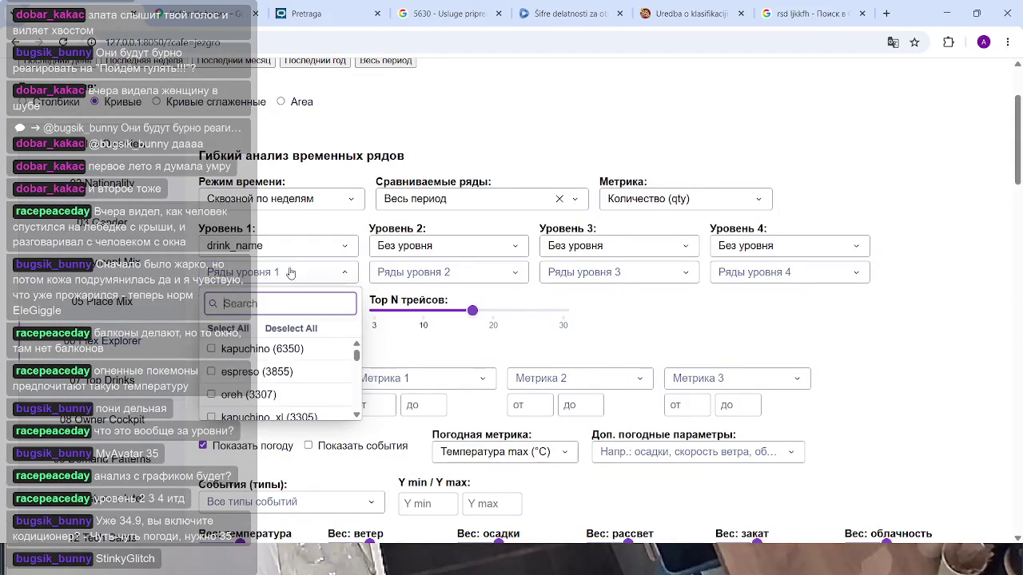
left_click(235, 373)
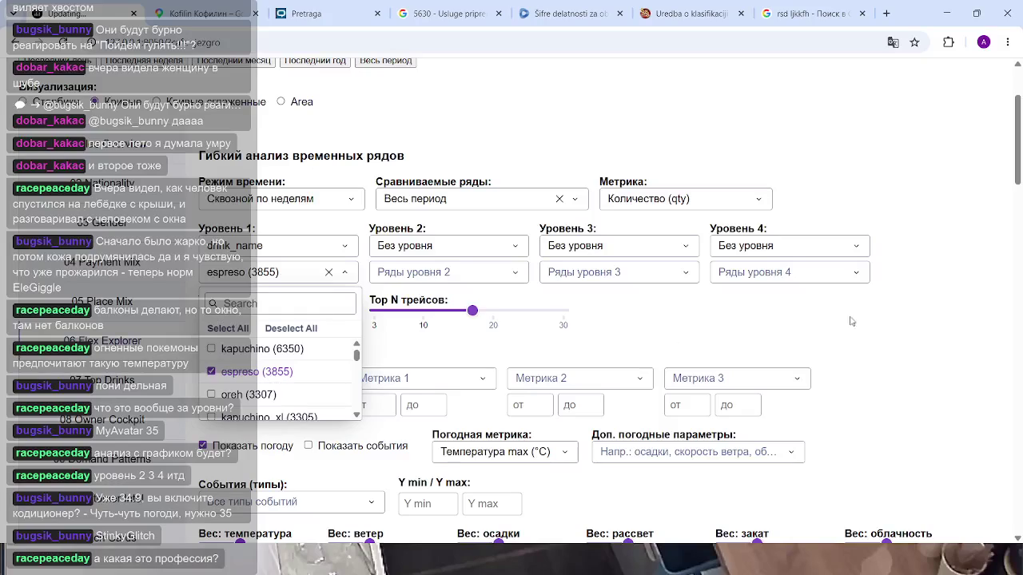
left_click(826, 333)
scroll(710, 248, "down", 3)
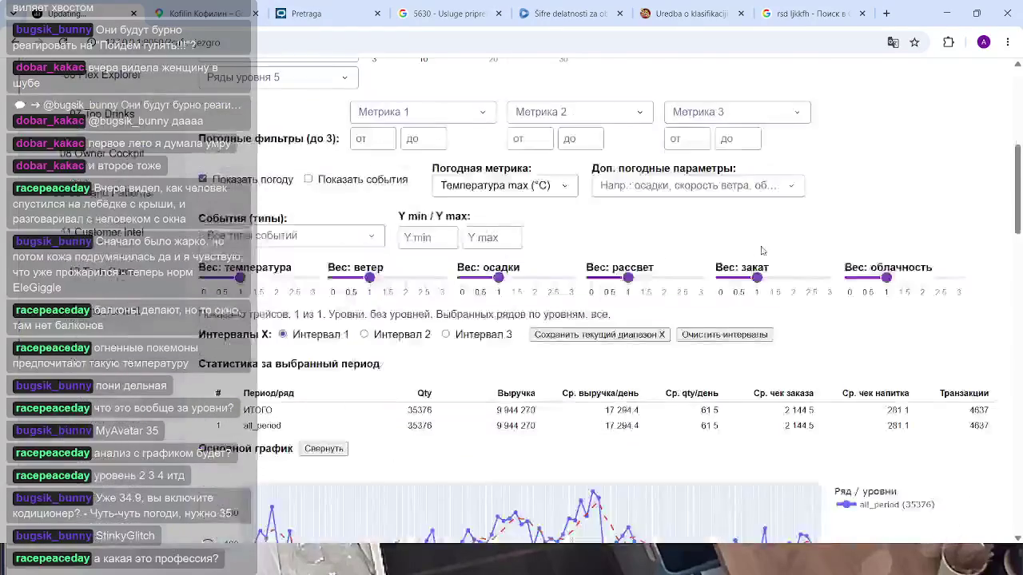
scroll(748, 238, "down", 3)
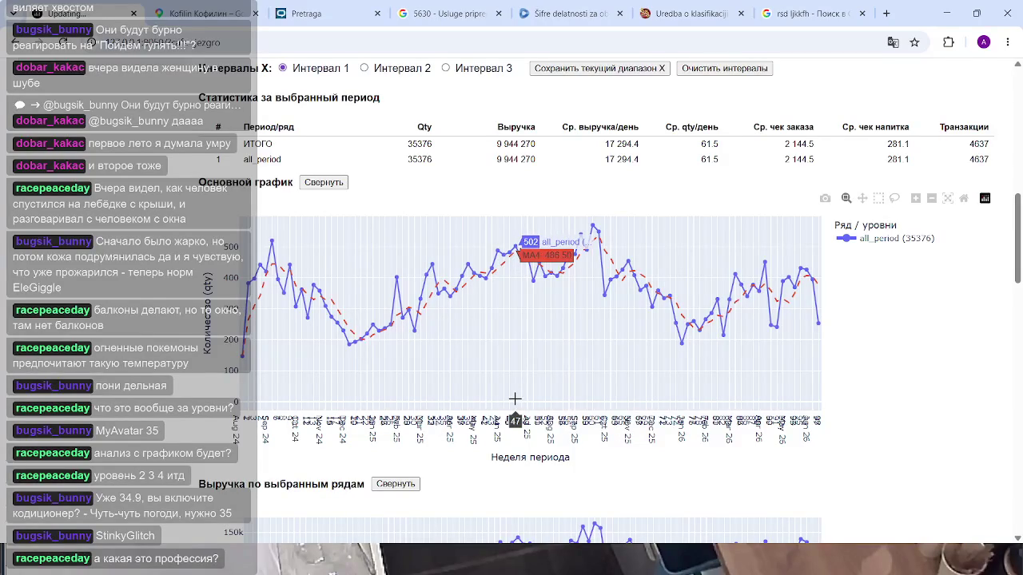
mouse_move(282, 279)
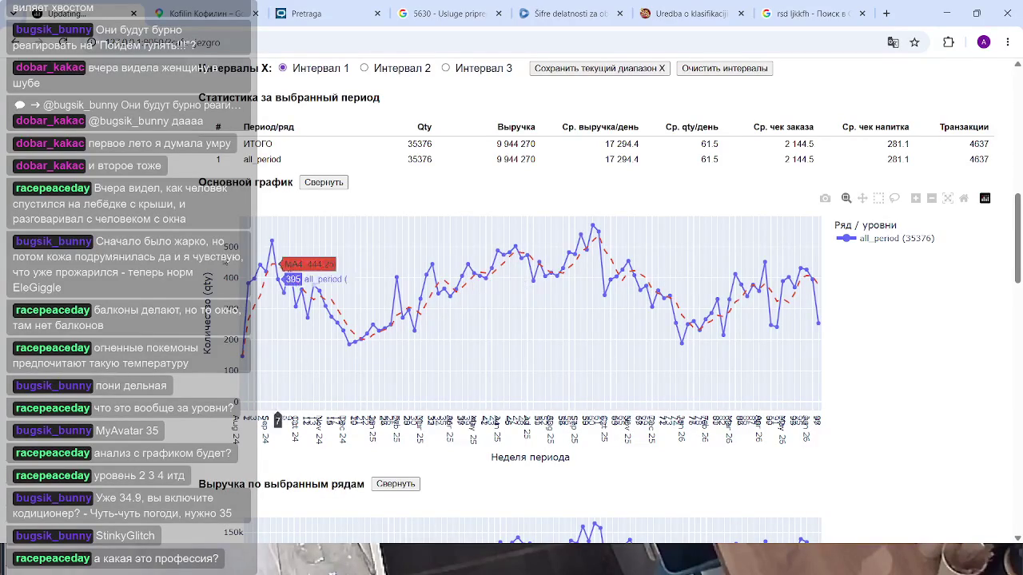
scroll(153, 254, "up", 6)
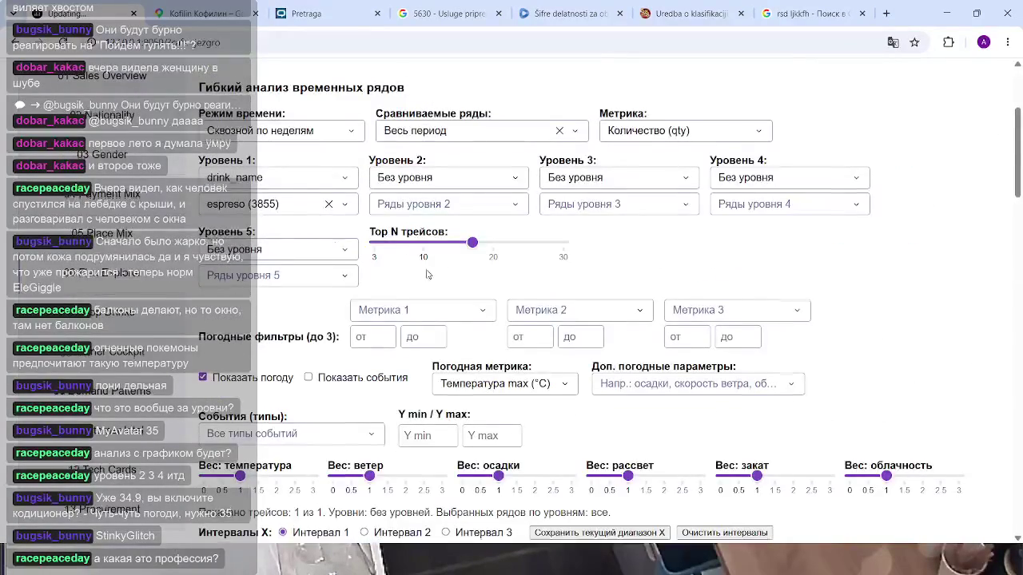
scroll(317, 232, "down", 5)
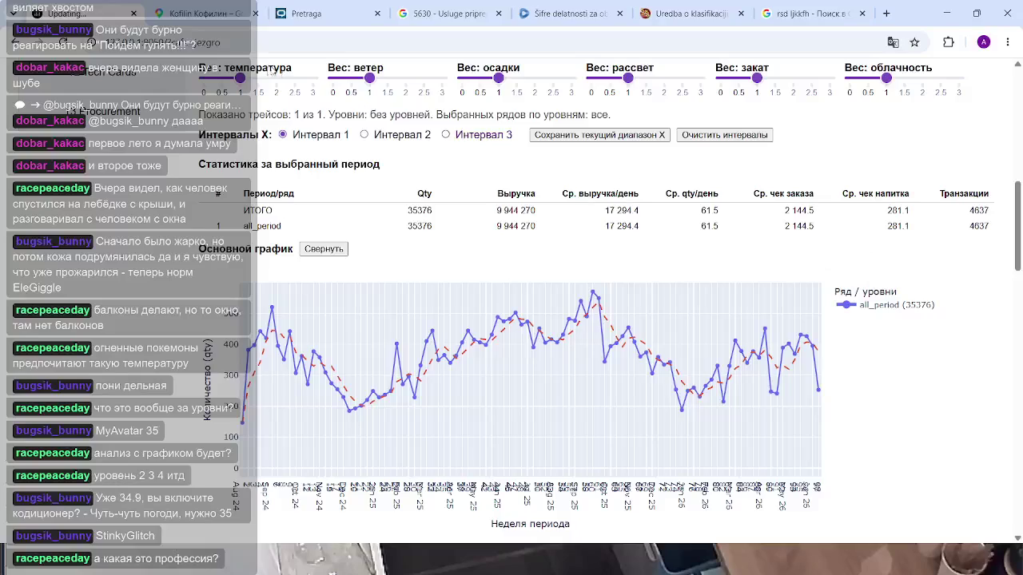
scroll(663, 352, "up", 3)
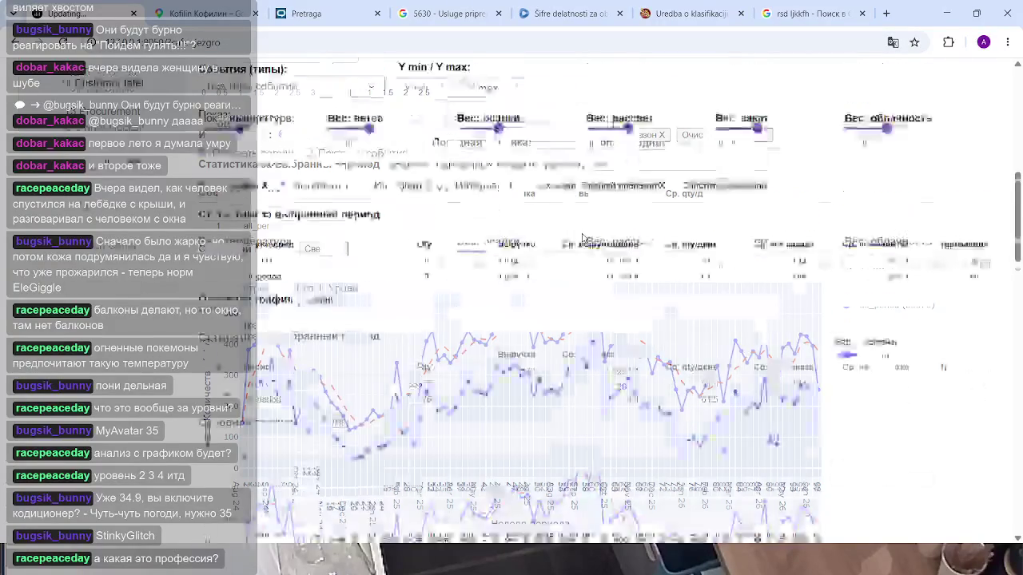
scroll(384, 207, "up", 2)
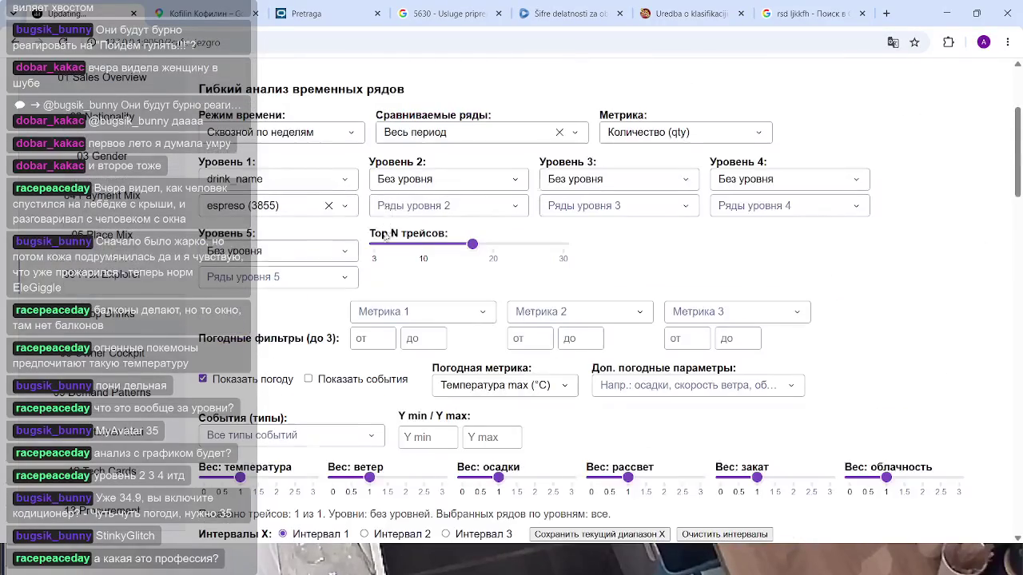
left_click(327, 206)
Remove espreso from Ряды уровня 1, restoring all-period totals of 35 376 units.
left_click(343, 210)
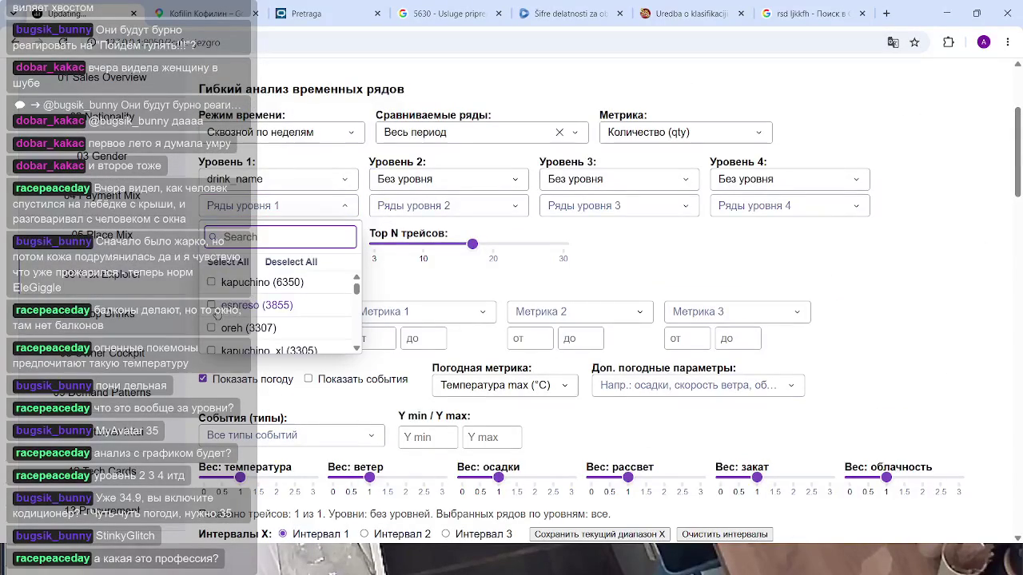
left_click(304, 309)
left_click(678, 281)
scroll(680, 280, "down", 5)
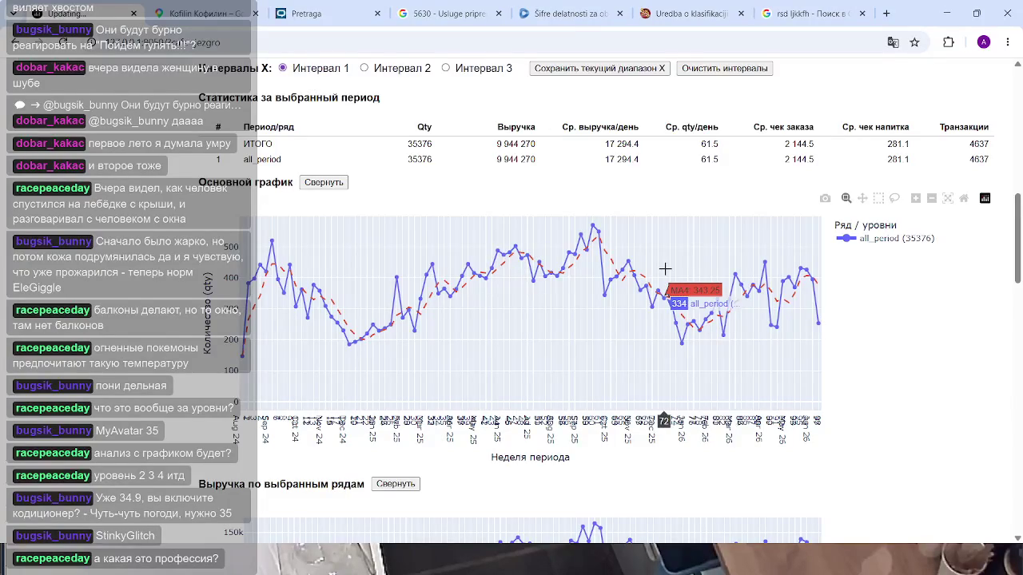
Close the Pretraga, Kofilin, 5630, Šifre, Uredba and rsd tabs, then select the address bar.
left_click(376, 14)
left_click(254, 14)
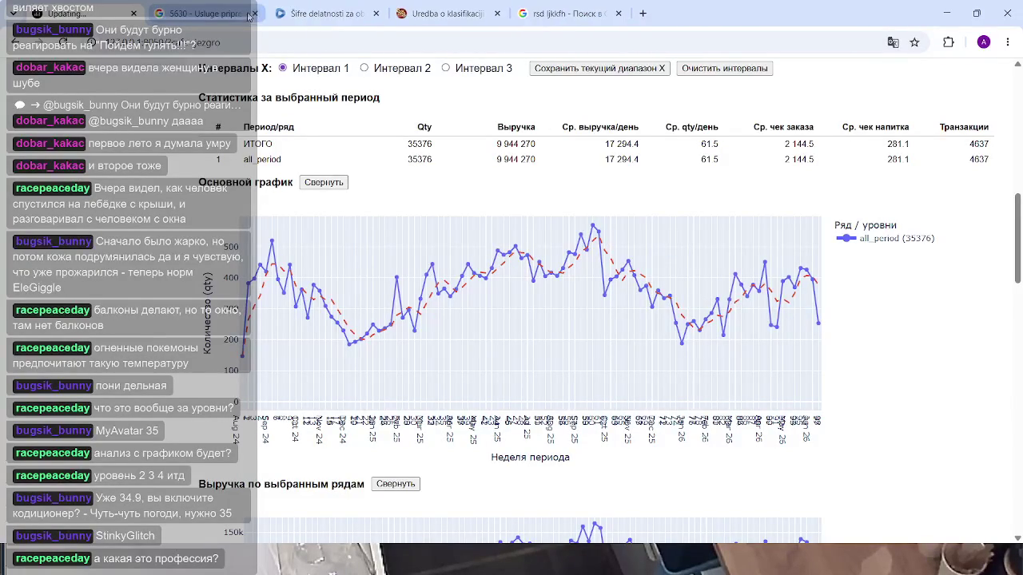
left_click(255, 13)
left_click(255, 13)
left_click(255, 14)
left_click(255, 14)
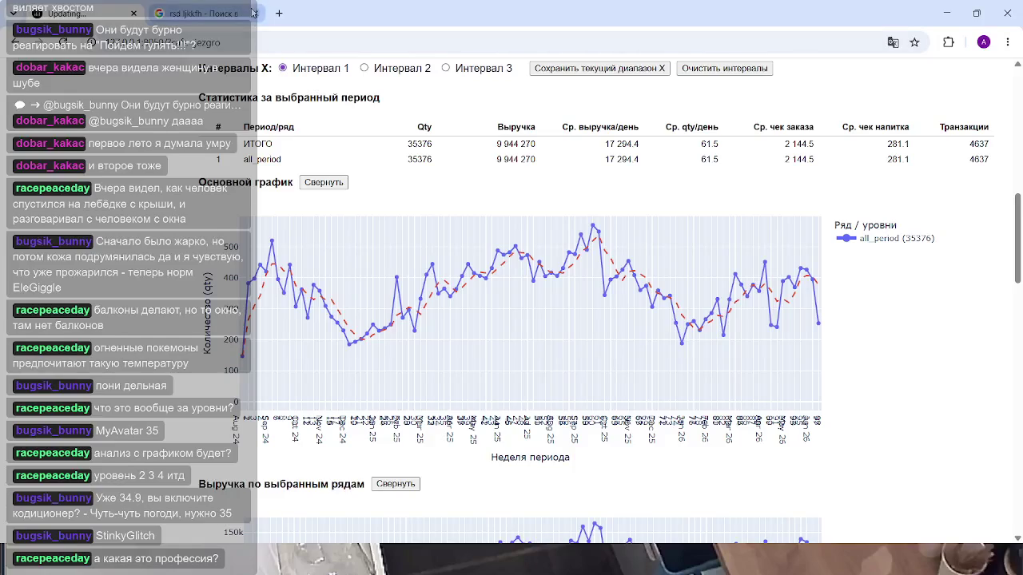
key("ctrl+l")
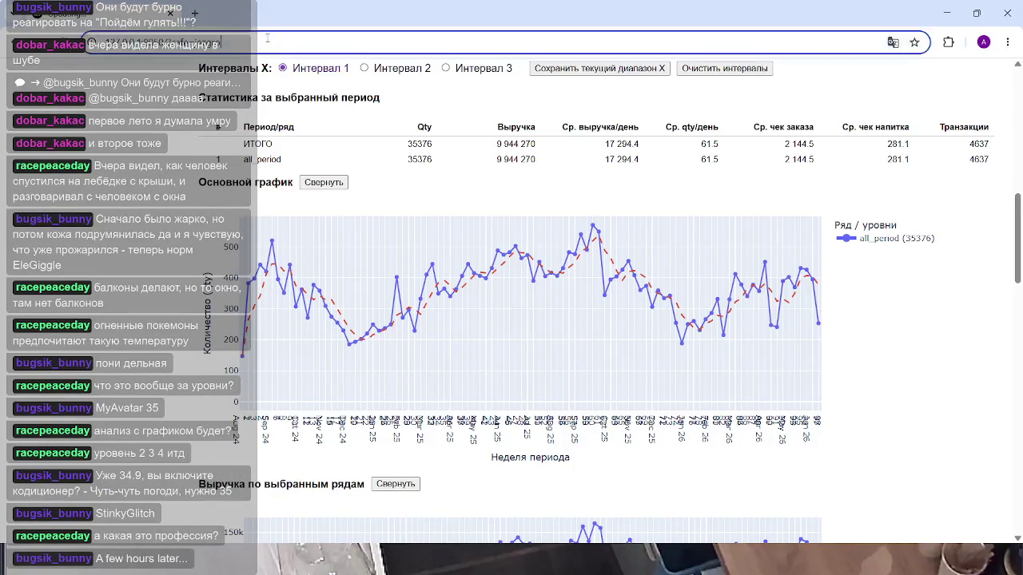
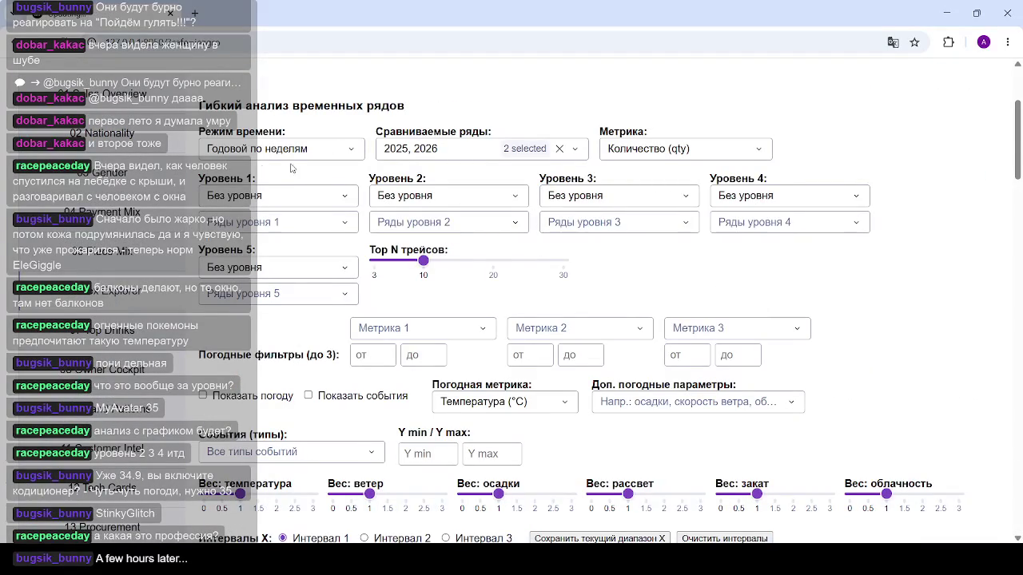
Set breakdown level 1 (Уровень 1) to drink_name in the time-series panel.
scroll(383, 256, "down", 5)
scroll(442, 350, "down", 5)
scroll(444, 351, "up", 3)
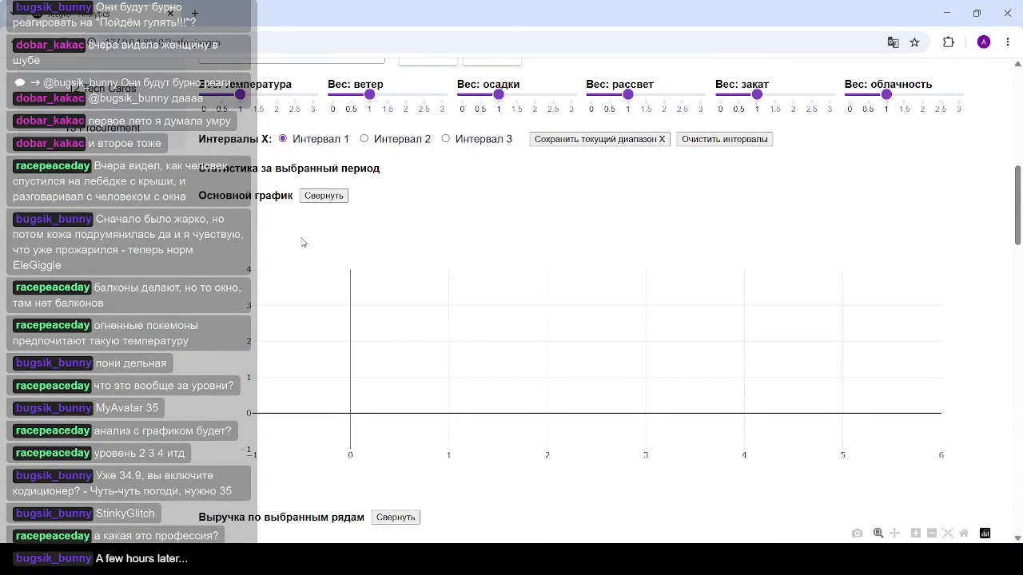
scroll(283, 201, "up", 5)
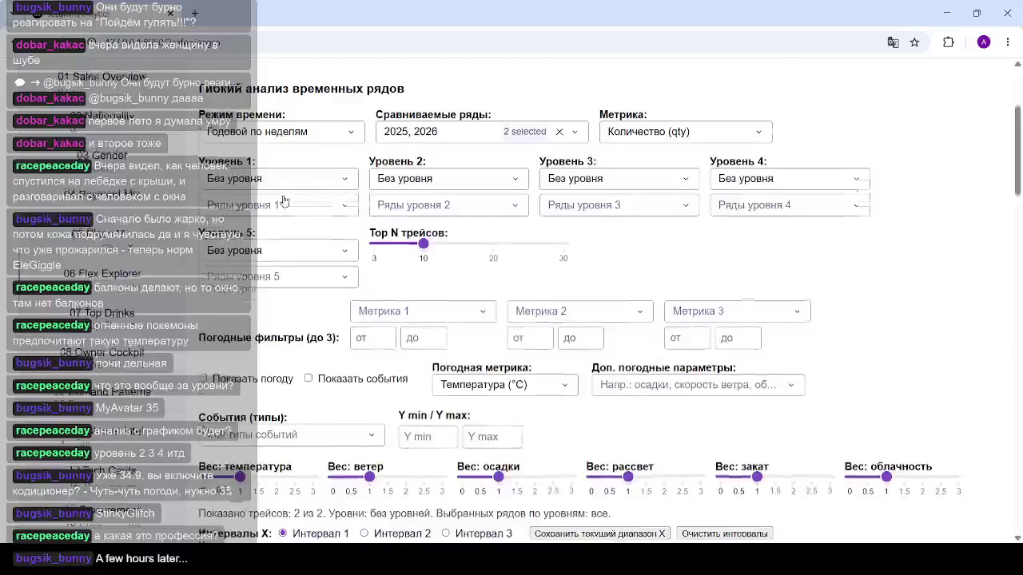
scroll(283, 200, "up", 2)
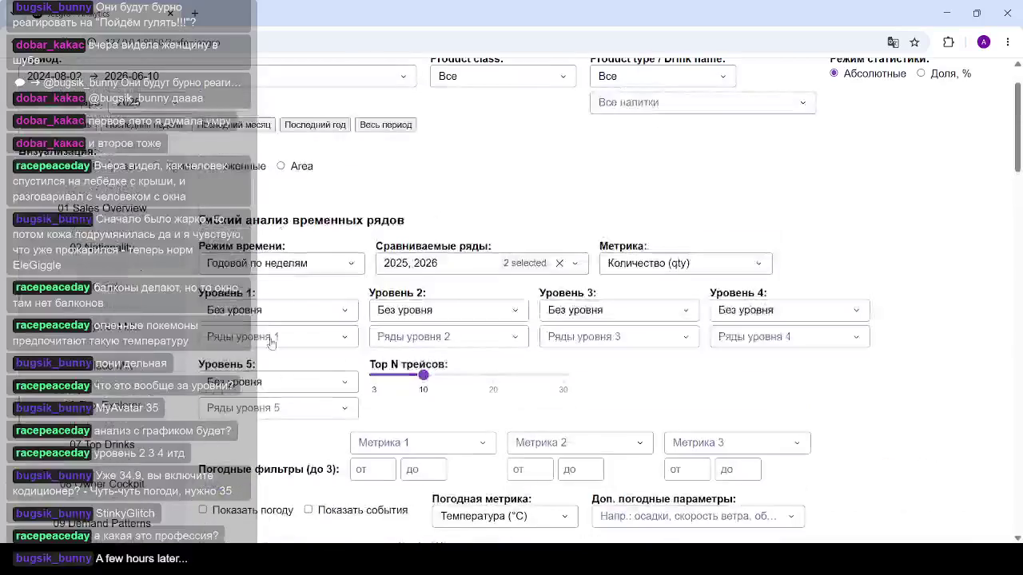
left_click(344, 314)
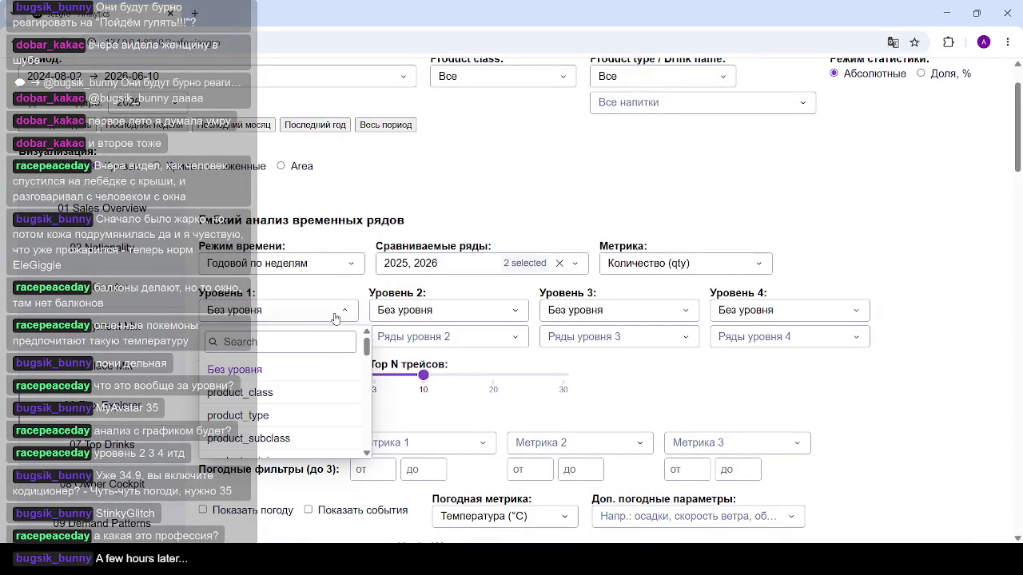
scroll(258, 413, "down", 1)
left_click(240, 417)
Keep only the espreso series in Ряды уровня 1.
left_click(339, 336)
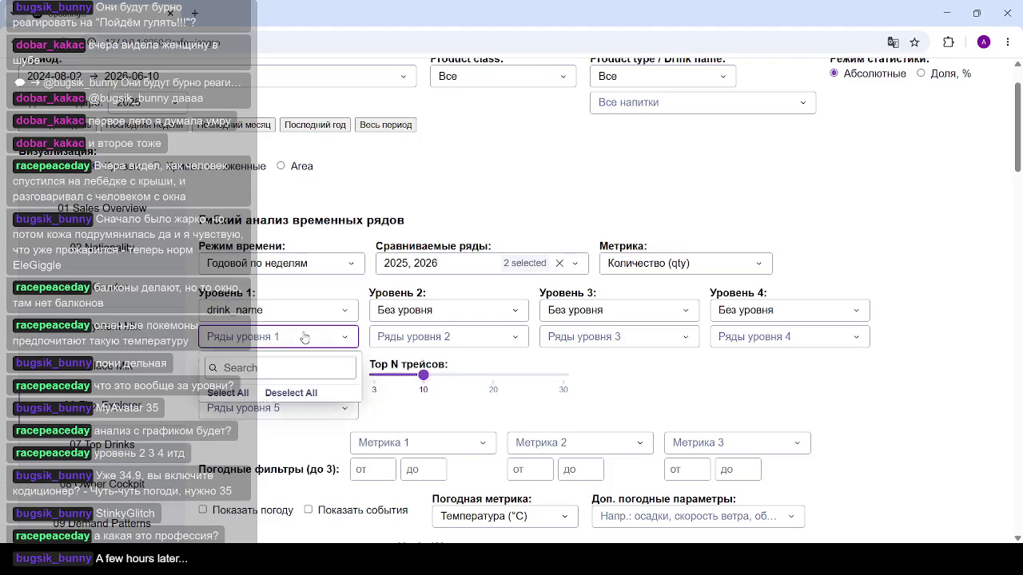
left_click(211, 436)
left_click(774, 431)
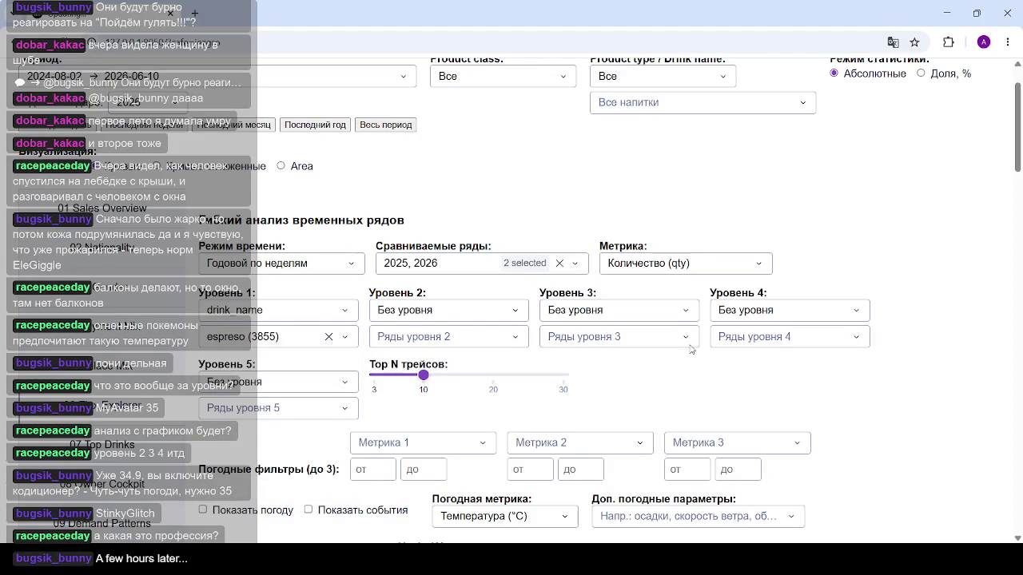
scroll(670, 321, "down", 3)
scroll(670, 321, "down", 5)
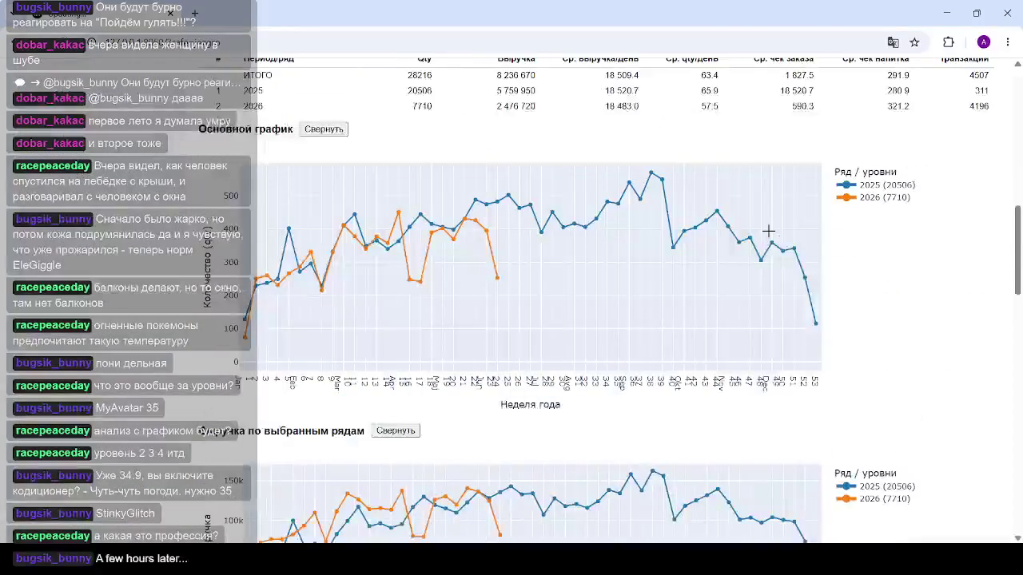
Inspect the espresso lines in Основной график: 2025 (2040) versus 2026 (833).
scroll(613, 243, "up", 1)
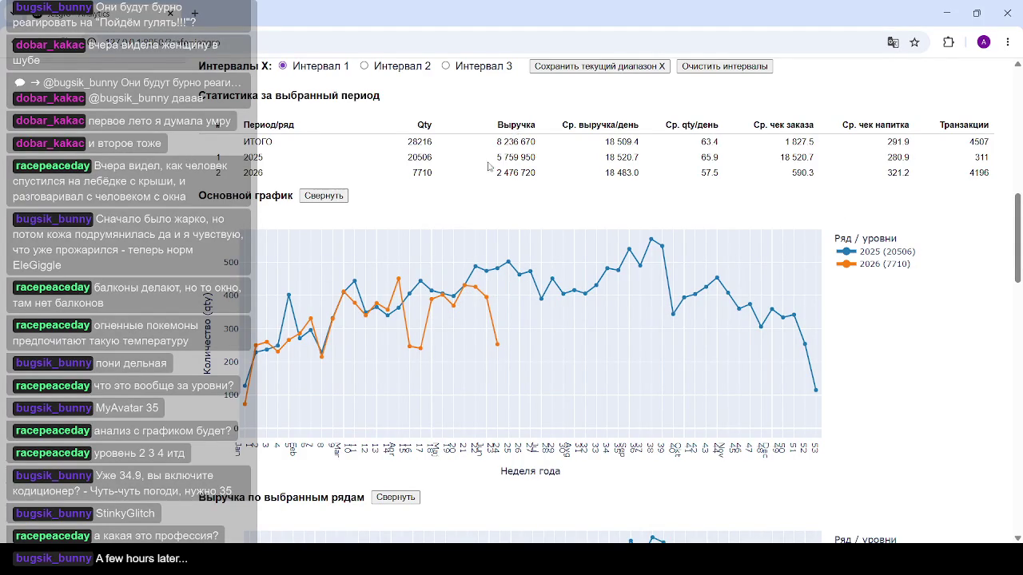
scroll(301, 201, "up", 2)
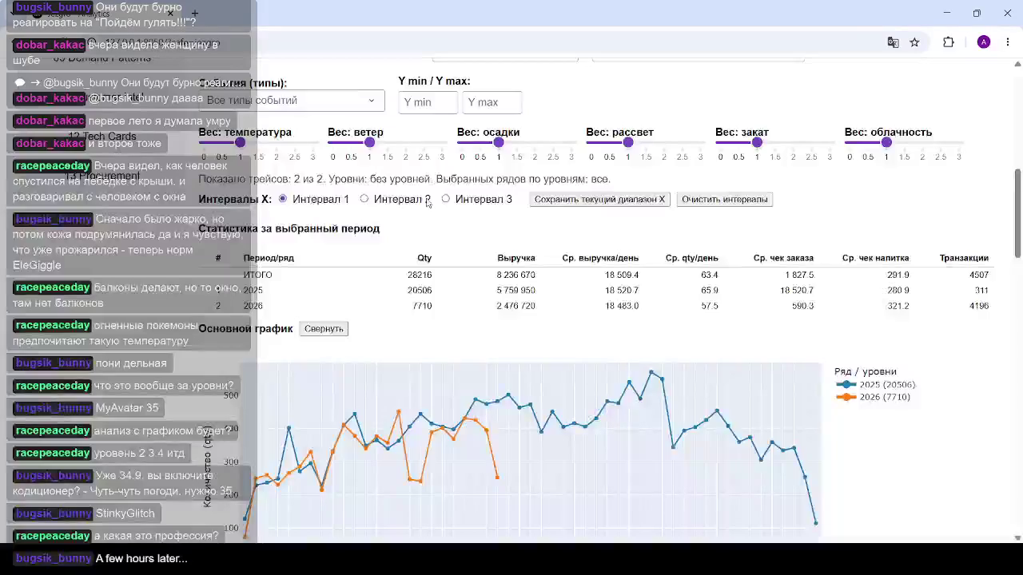
scroll(397, 209, "up", 3)
scroll(396, 210, "up", 3)
scroll(397, 209, "down", 8)
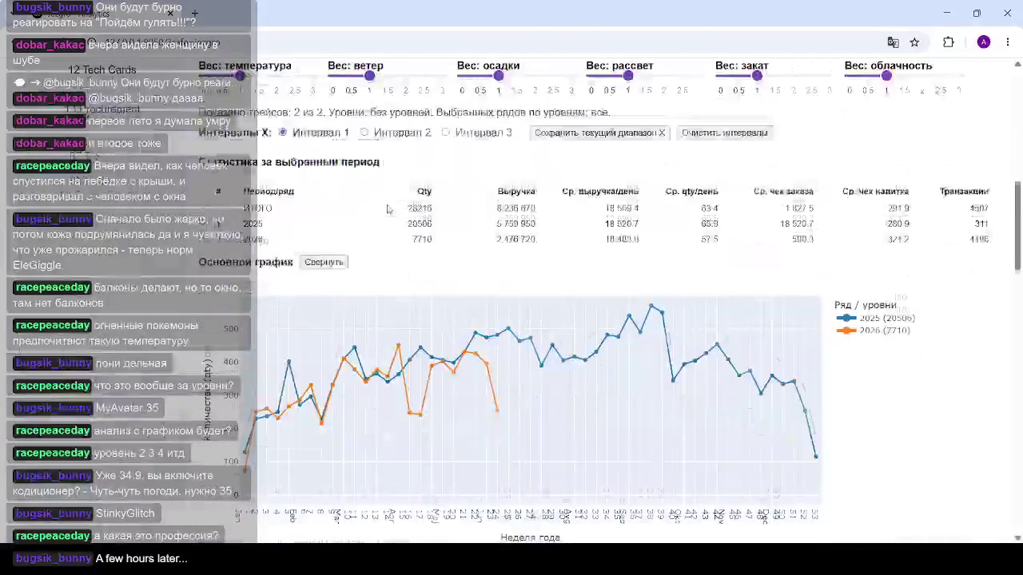
scroll(396, 209, "down", 5)
scroll(419, 279, "up", 8)
scroll(551, 240, "down", 2)
scroll(552, 240, "down", 1)
scroll(559, 238, "up", 1)
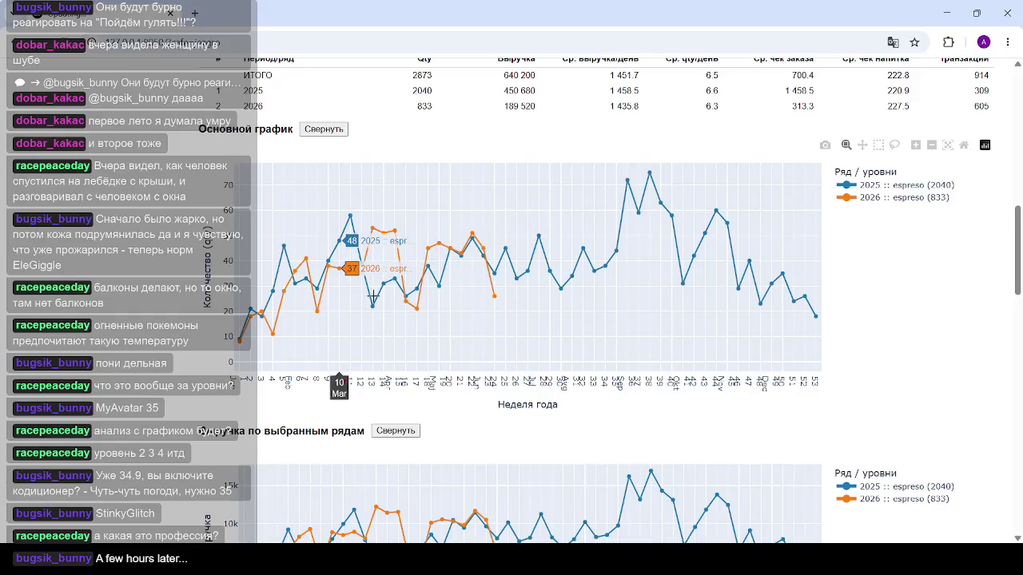
scroll(317, 339, "up", 5)
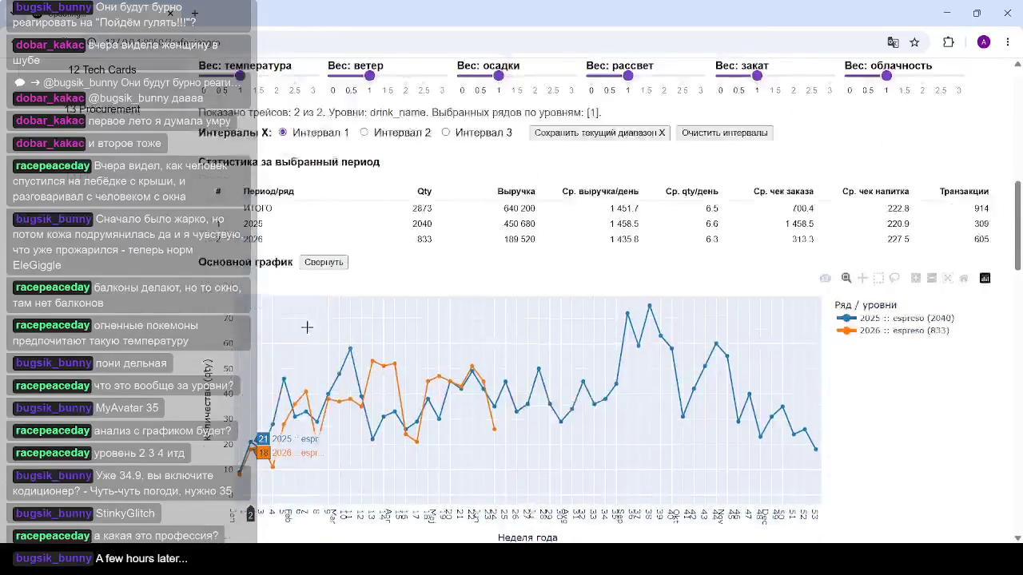
scroll(322, 269, "up", 5)
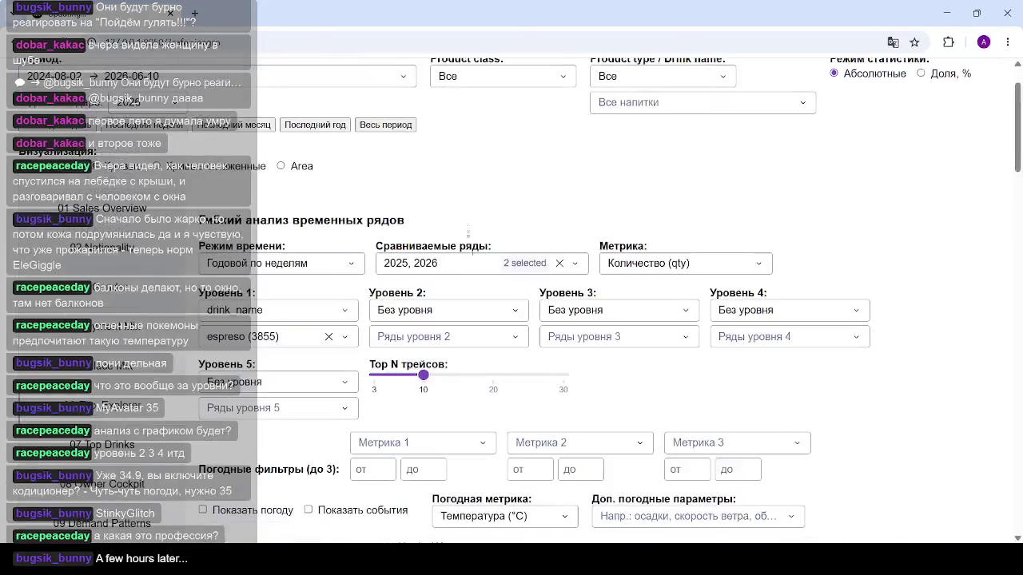
Clear Сравниваемые ряды and select only 2026.
left_click(556, 264)
left_click(531, 263)
left_click(388, 386)
left_click(639, 390)
Check the 2026-only chart, then close the browser window.
scroll(628, 347, "down", 5)
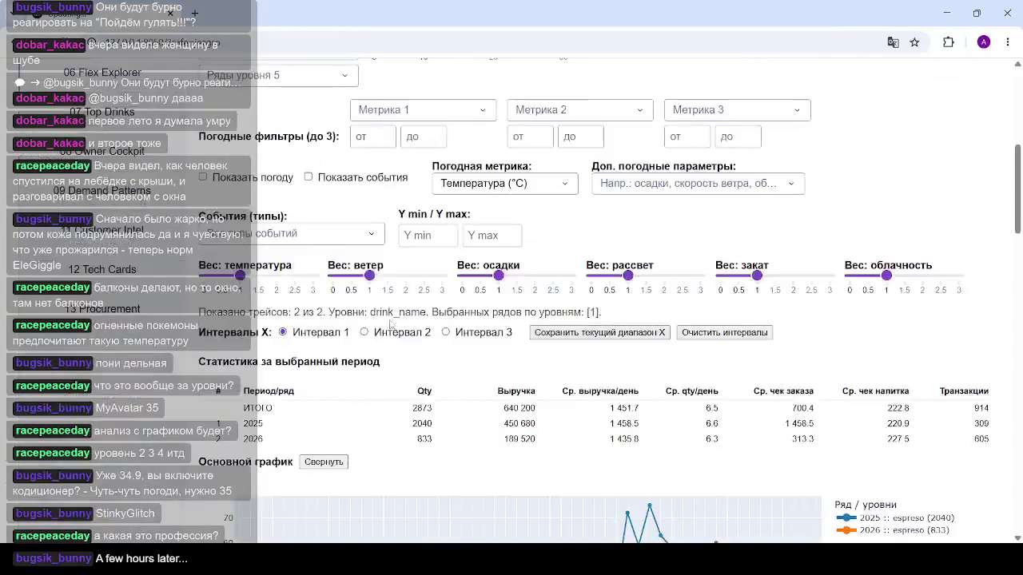
scroll(496, 316, "down", 3)
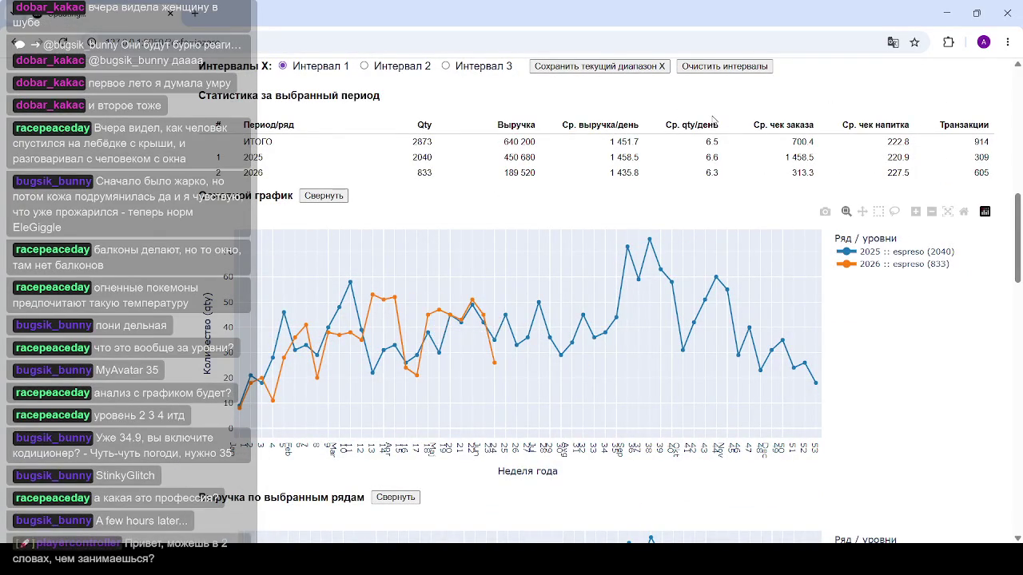
scroll(414, 211, "up", 3)
scroll(414, 211, "down", 3)
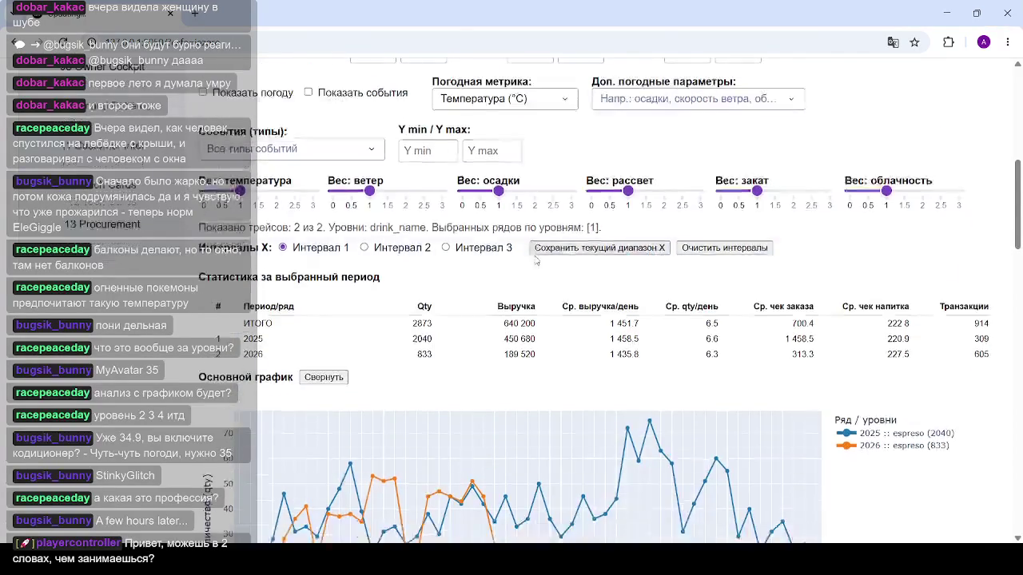
left_click(1007, 17)
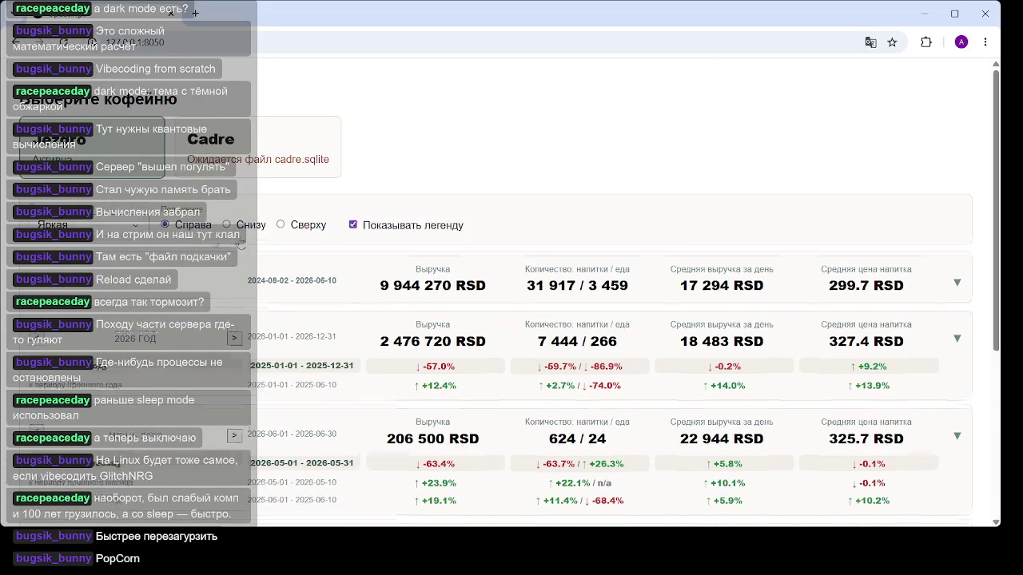
Browse the monthly income/expenses chart and KPI cards (35 376 units, 281.1 RSD average price).
scroll(607, 320, "down", 3)
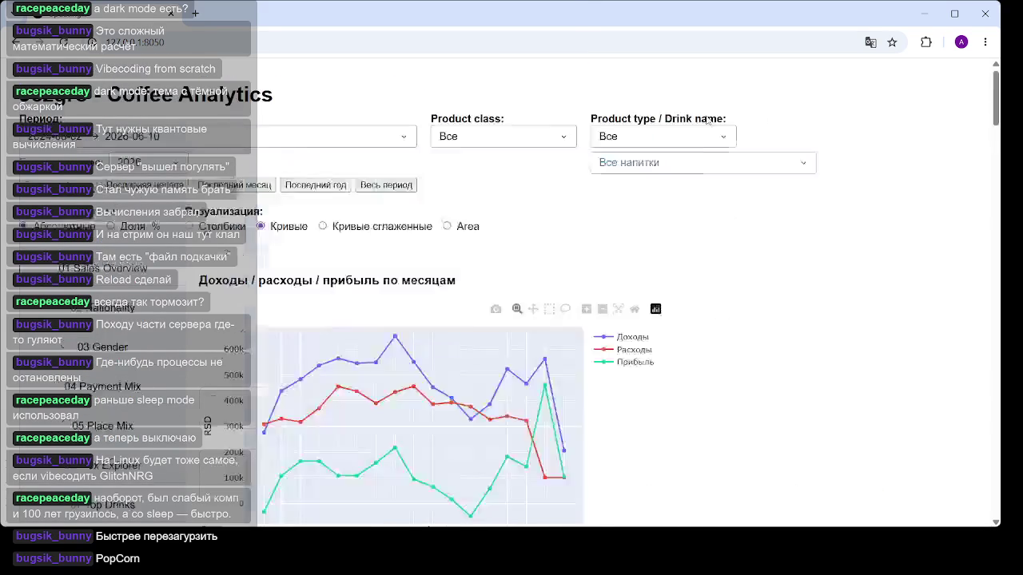
scroll(704, 103, "down", 5)
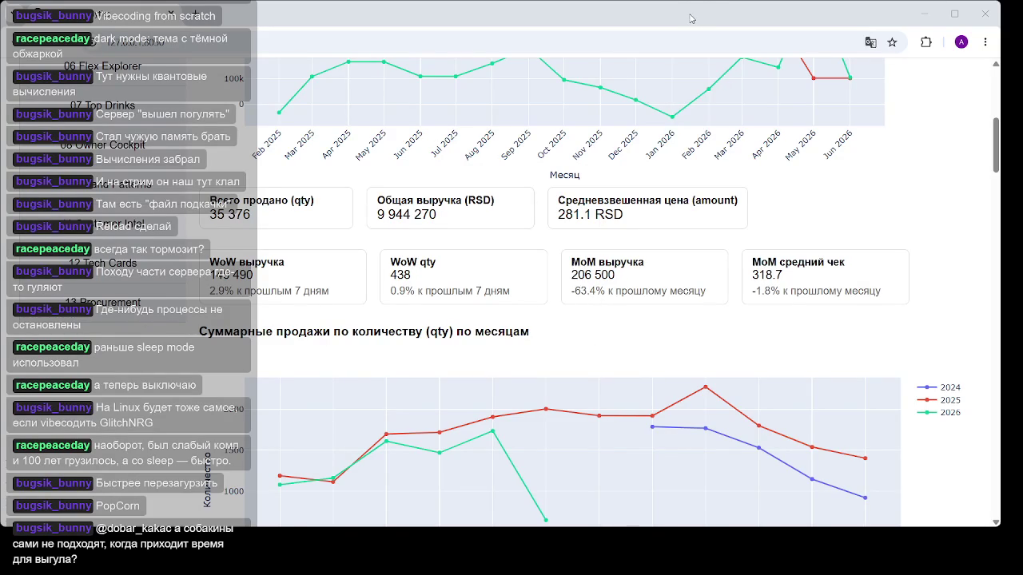
scroll(175, 172, "up", 2)
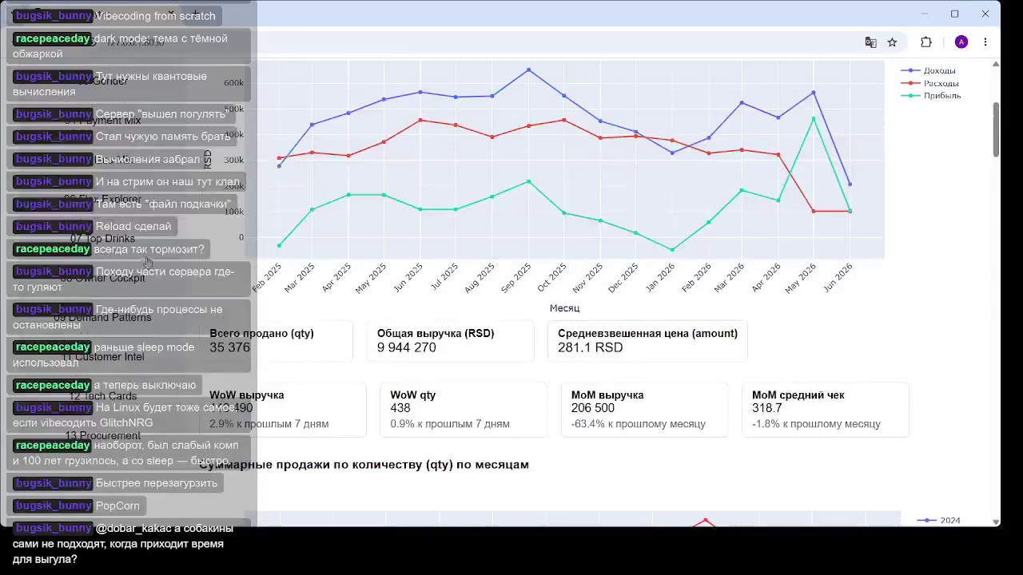
Uncheck 2025 in Сравниваемые ряды so only 2026 remains.
scroll(120, 239, "up", 2)
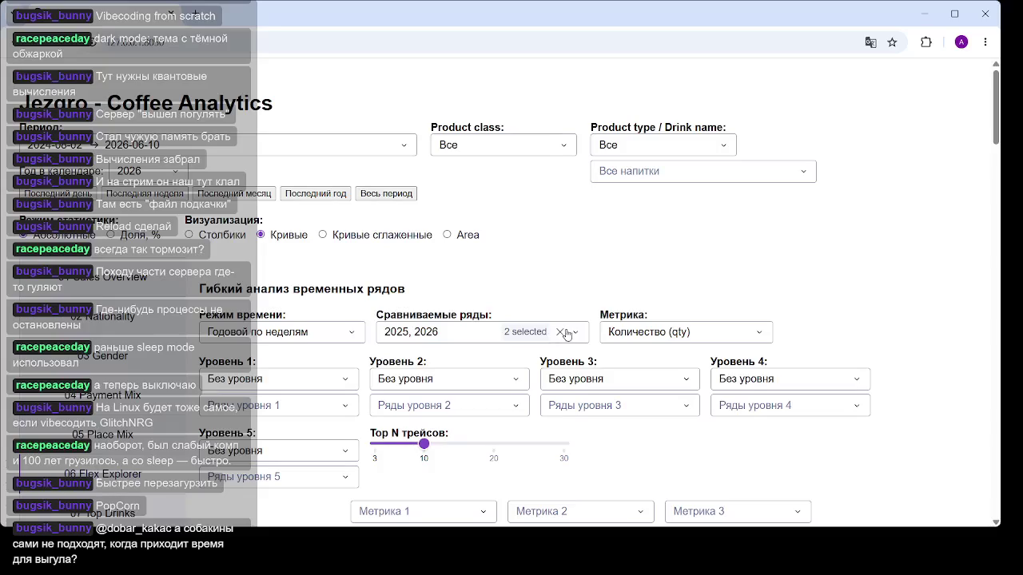
left_click(526, 342)
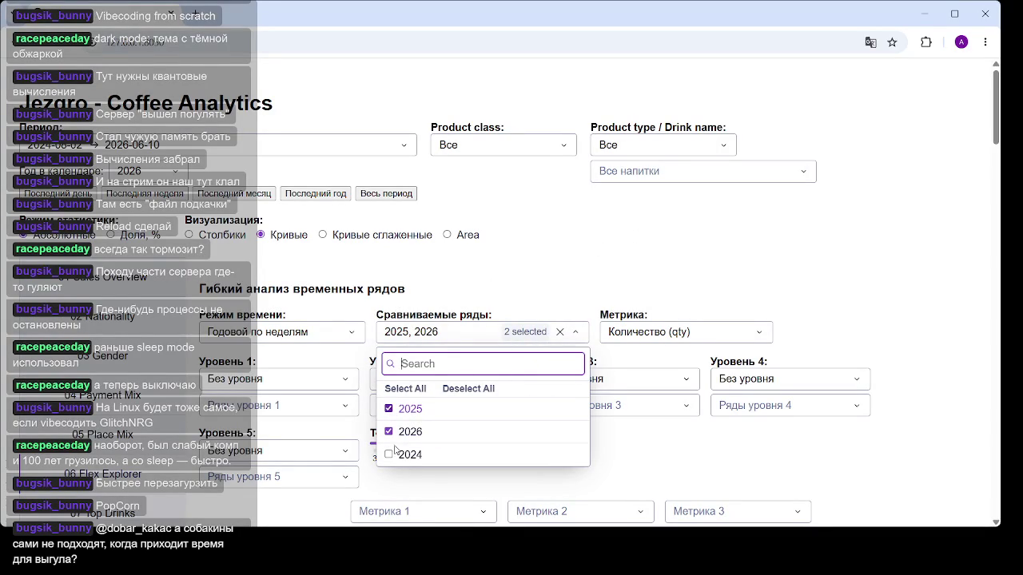
left_click(410, 408)
left_click(550, 273)
Review the 2026-only weekly quantity chart and bring up the Уровень 5 choices.
scroll(550, 268, "down", 5)
scroll(550, 268, "down", 2)
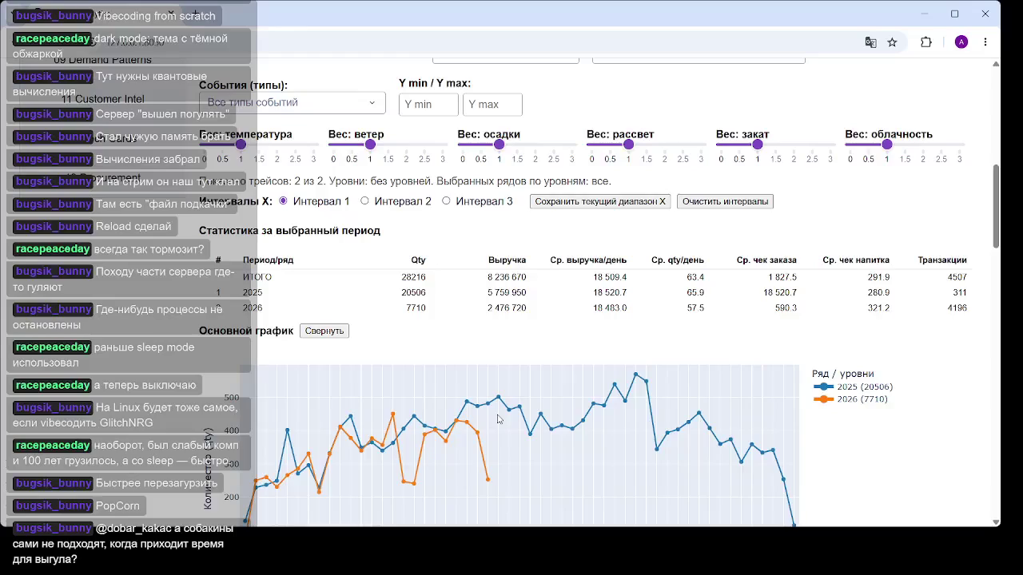
scroll(479, 399, "up", 2)
scroll(375, 319, "up", 2)
scroll(304, 264, "up", 1)
scroll(304, 254, "up", 1)
left_click(331, 319)
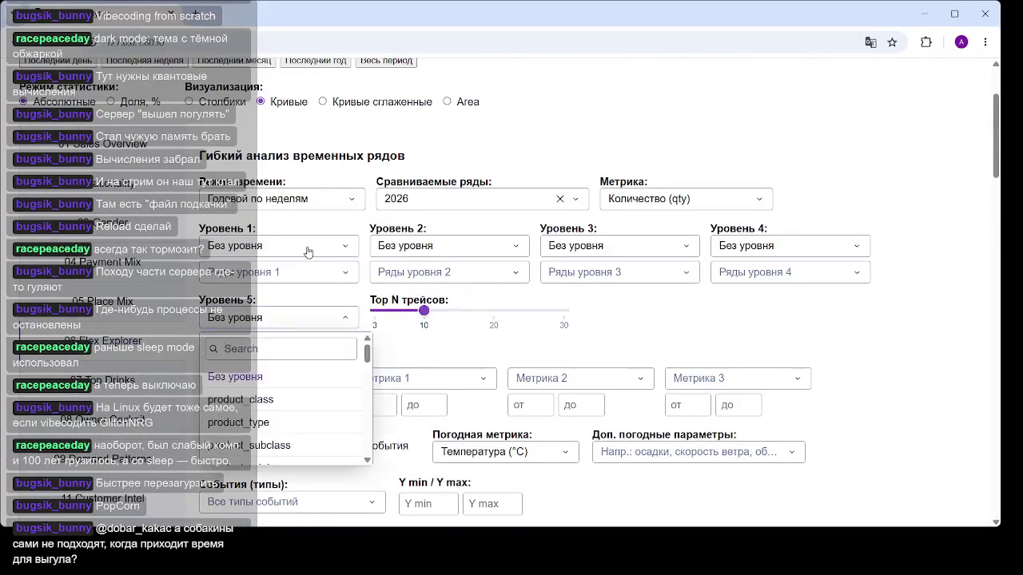
Set Уровень 5 to nationality_code, giving series s (5197), r (2366), i (139), u (8).
scroll(271, 404, "down", 1)
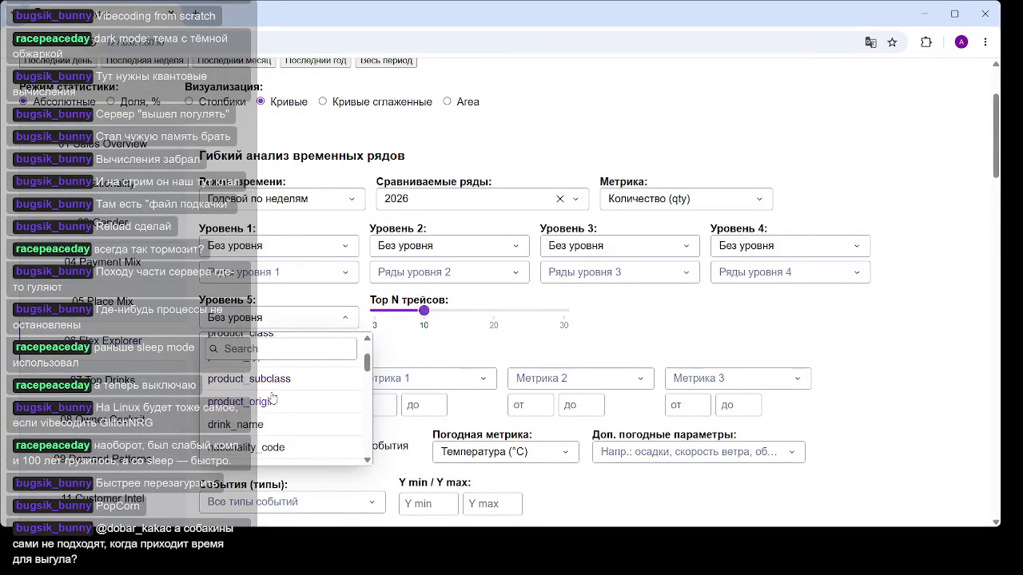
left_click(256, 447)
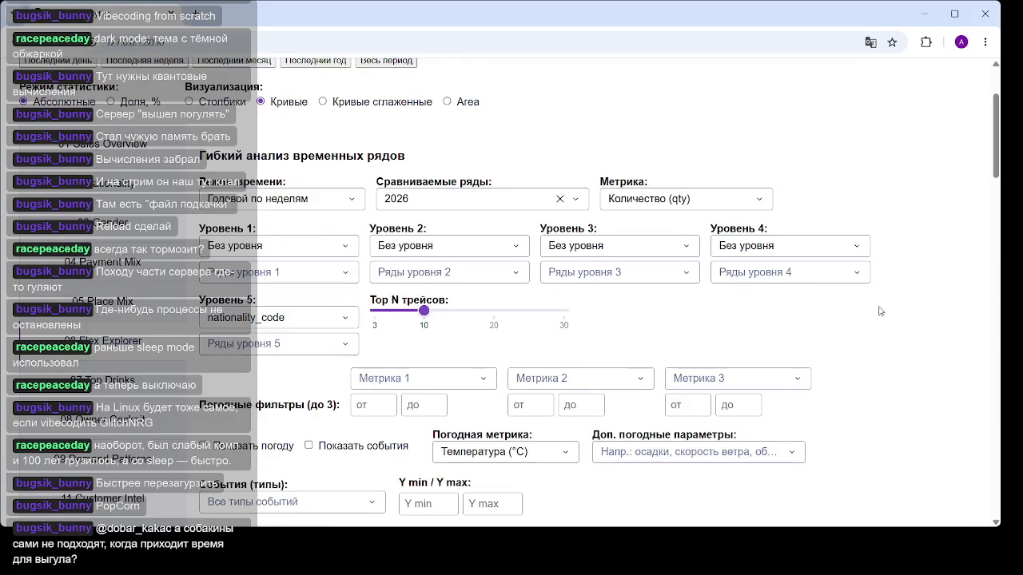
scroll(882, 311, "down", 10)
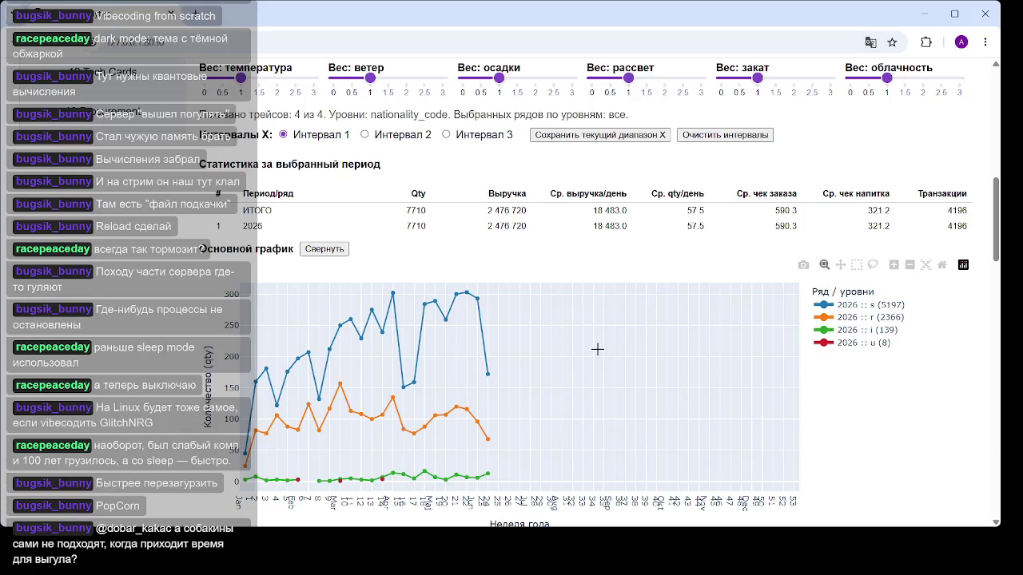
scroll(597, 349, "up", 2)
scroll(469, 282, "up", 3)
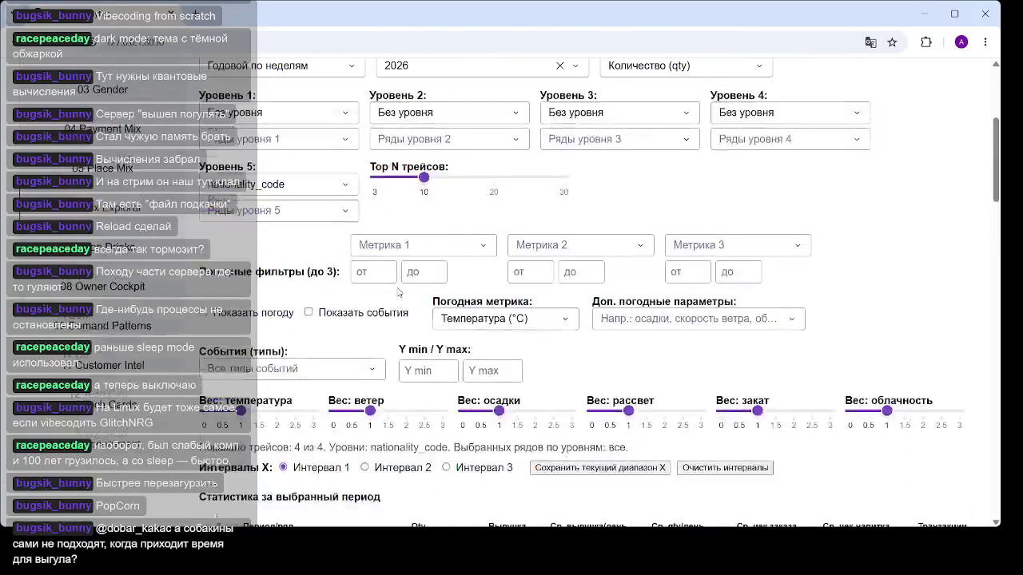
scroll(469, 282, "up", 3)
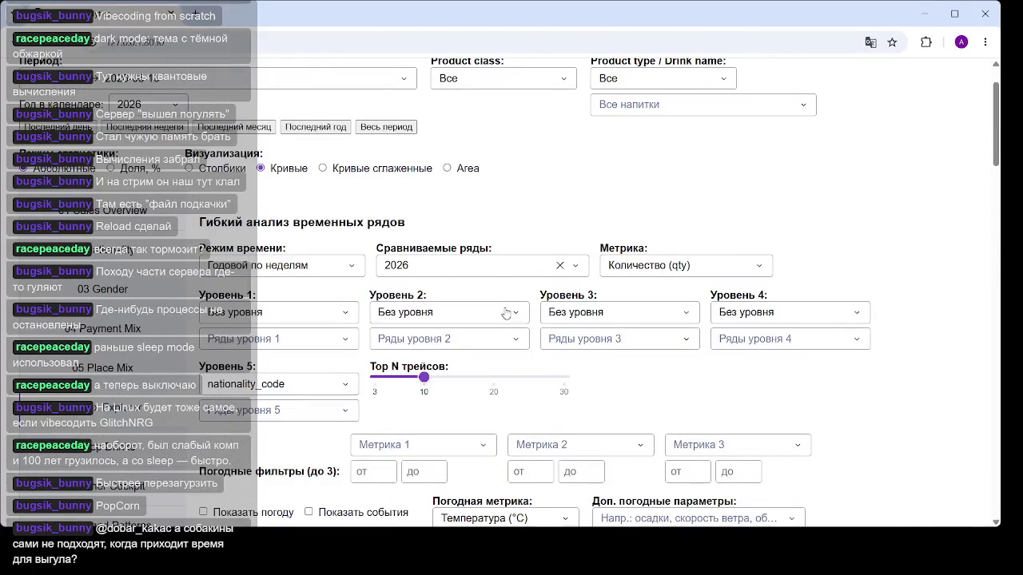
left_click(475, 312)
left_click(346, 286)
Set Уровень 1 to drink_name and show only the espreso series.
left_click(339, 318)
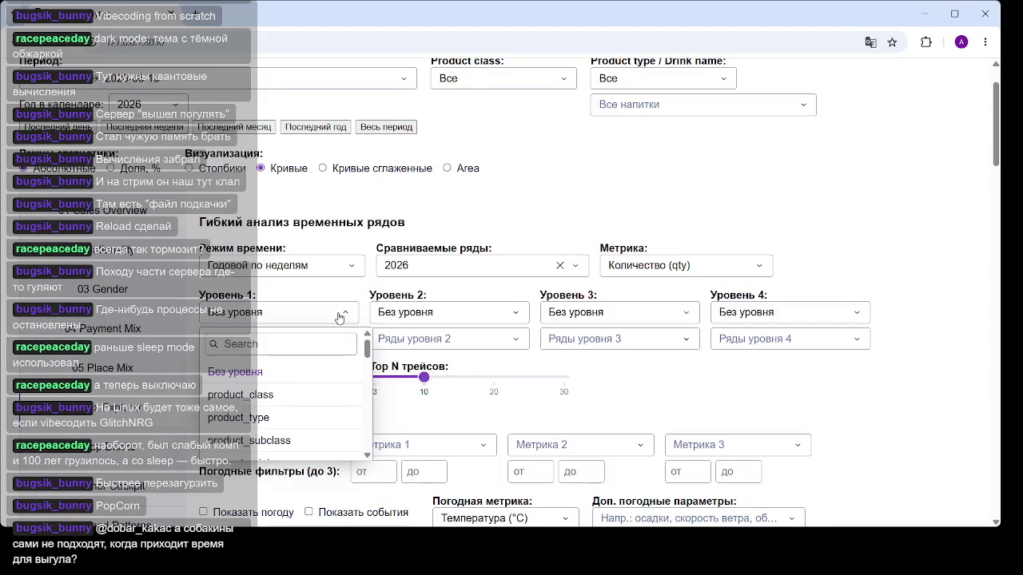
scroll(286, 410, "down", 2)
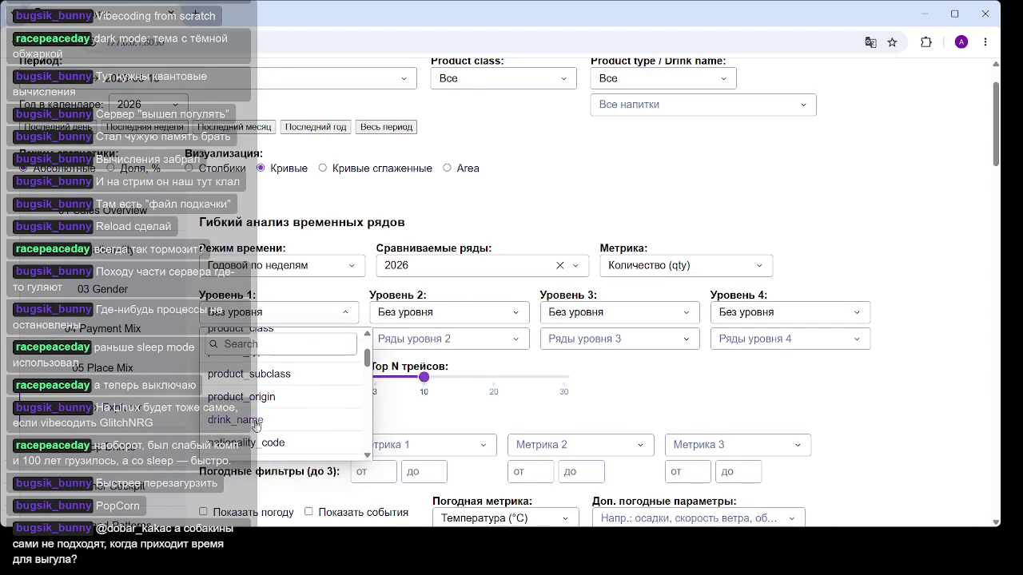
left_click(254, 422)
left_click(297, 339)
left_click(240, 439)
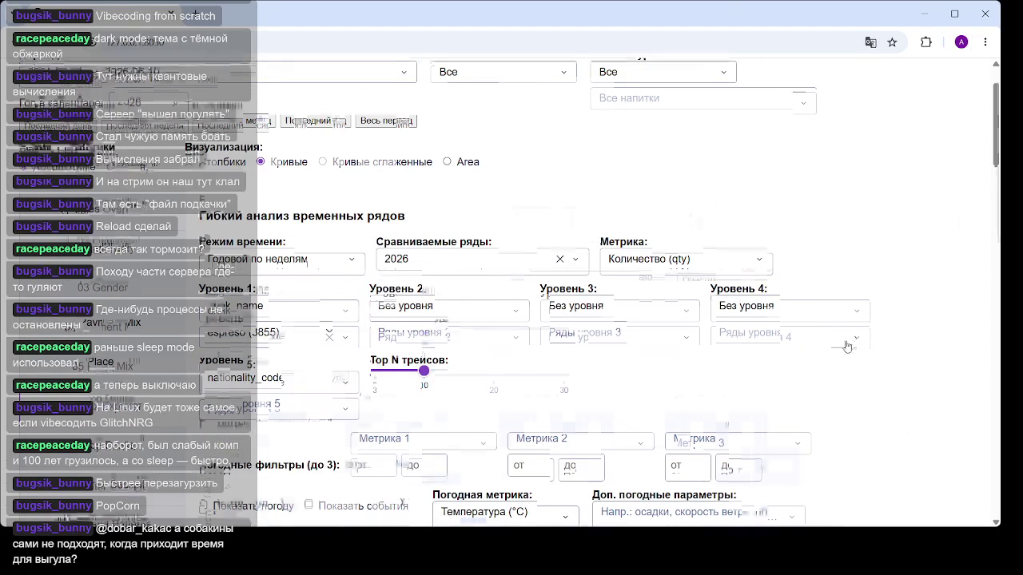
scroll(821, 361, "down", 6)
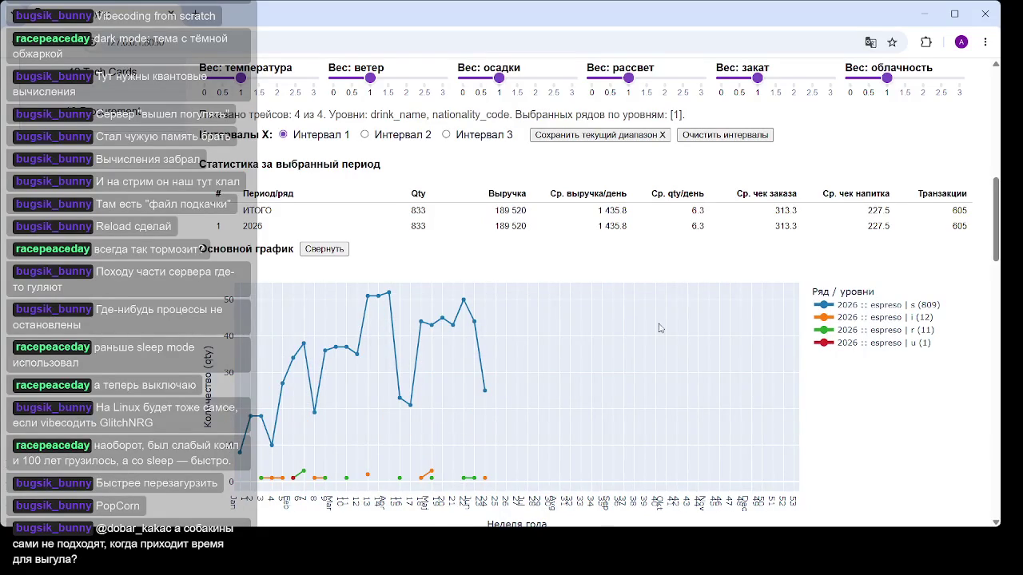
mouse_move(286, 437)
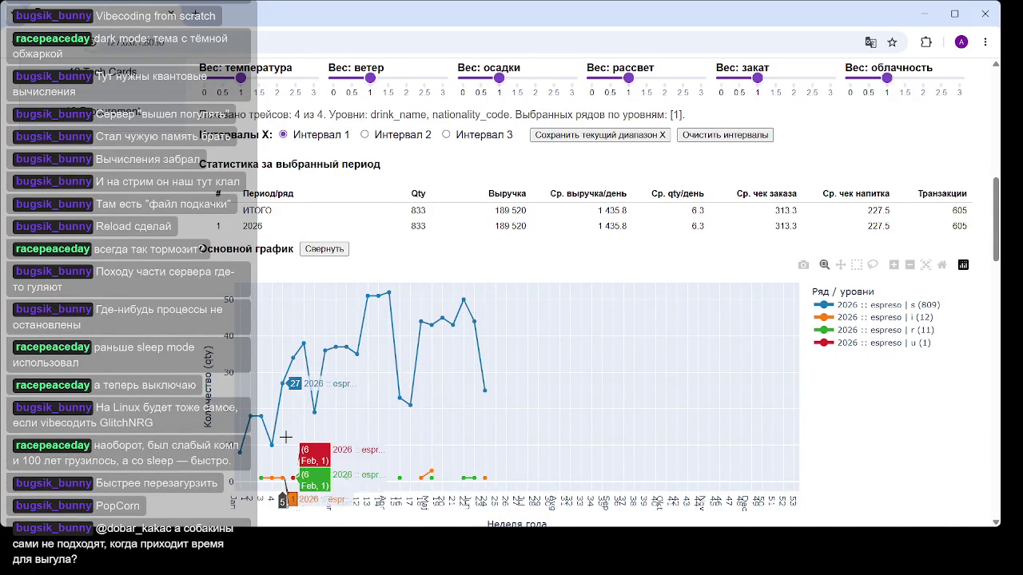
Replace espreso with kapuchino (6350) in Ряды уровня 1.
scroll(396, 344, "up", 3)
scroll(314, 347, "up", 4)
left_click(329, 338)
left_click(215, 416)
left_click(741, 389)
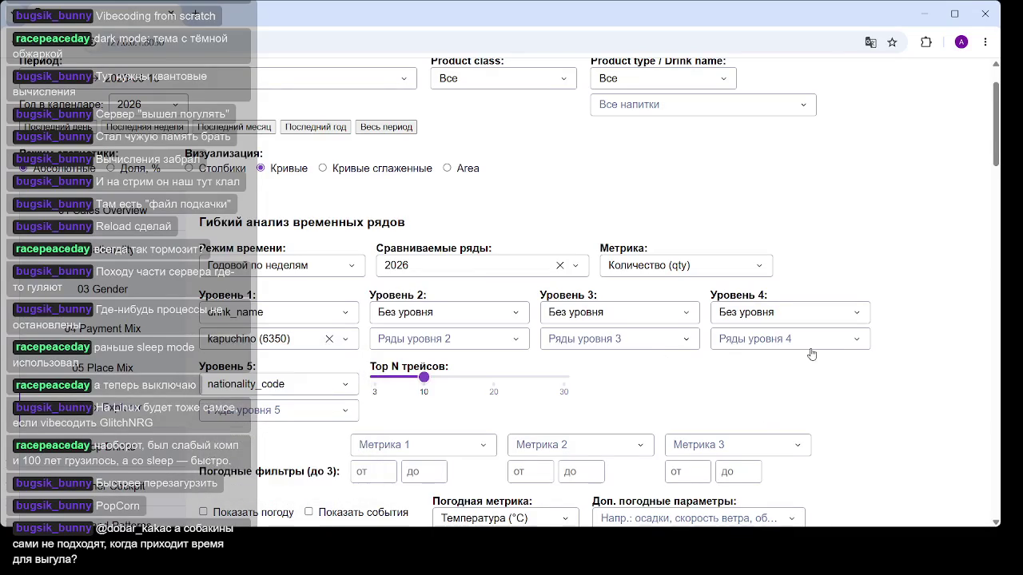
Keep only nationality series s (1355) and r (234) in Ряды уровня 5, totalling 1589 qty.
scroll(836, 454, "down", 3)
scroll(862, 336, "down", 3)
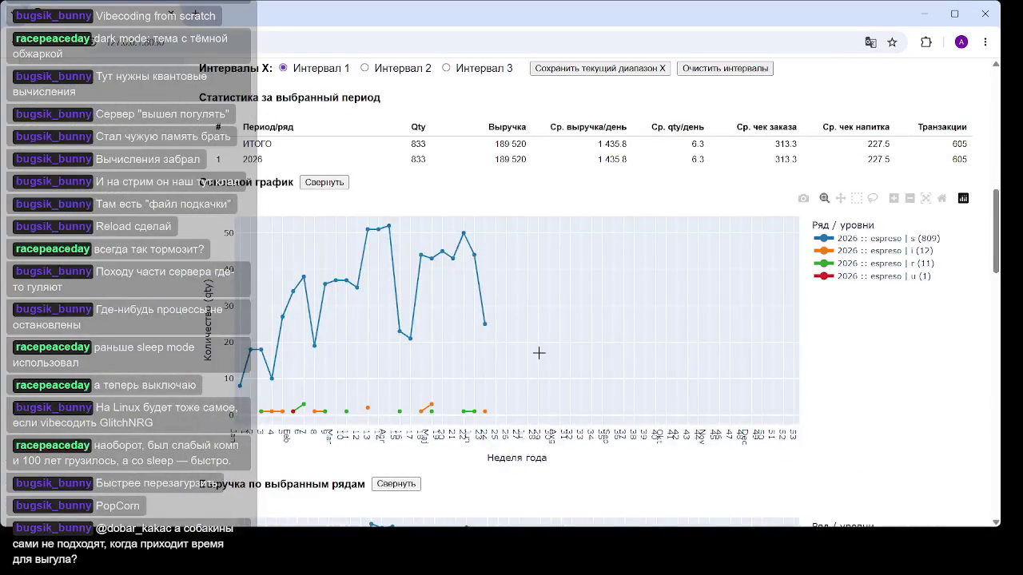
mouse_move(519, 320)
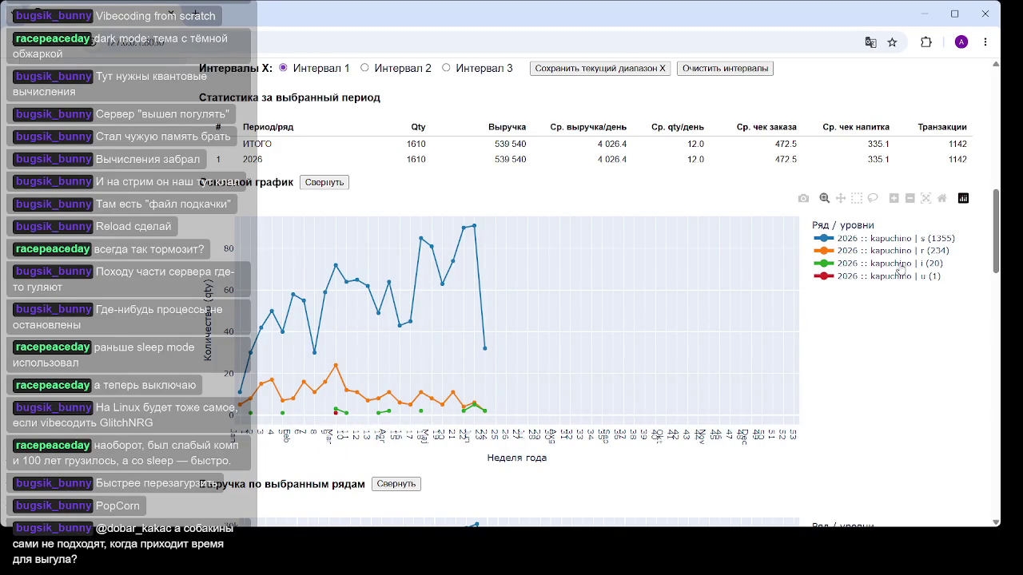
scroll(512, 283, "up", 5)
scroll(277, 286, "up", 2)
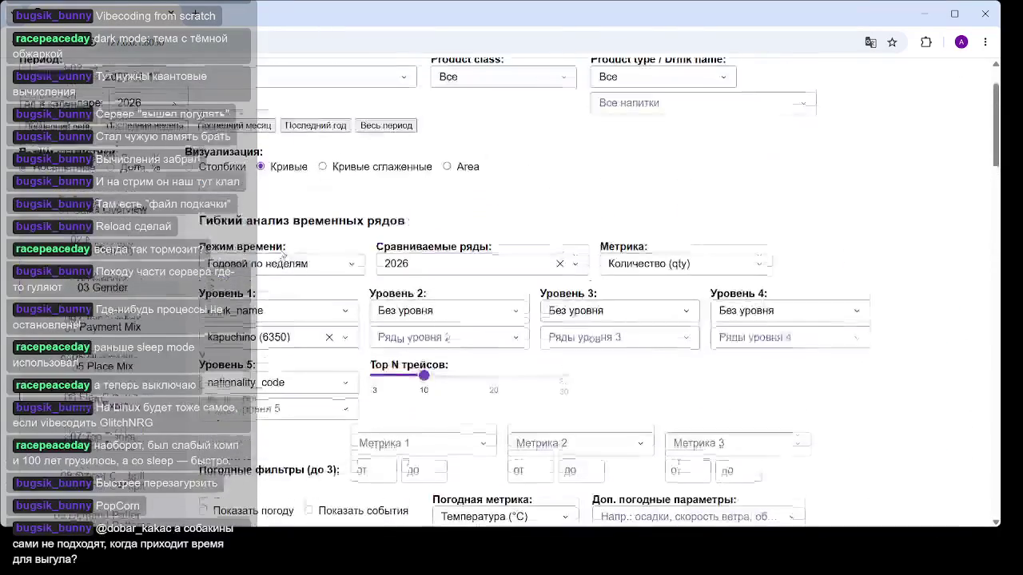
left_click(289, 412)
left_click(213, 324)
left_click(212, 369)
left_click(609, 411)
scroll(889, 327, "down", 6)
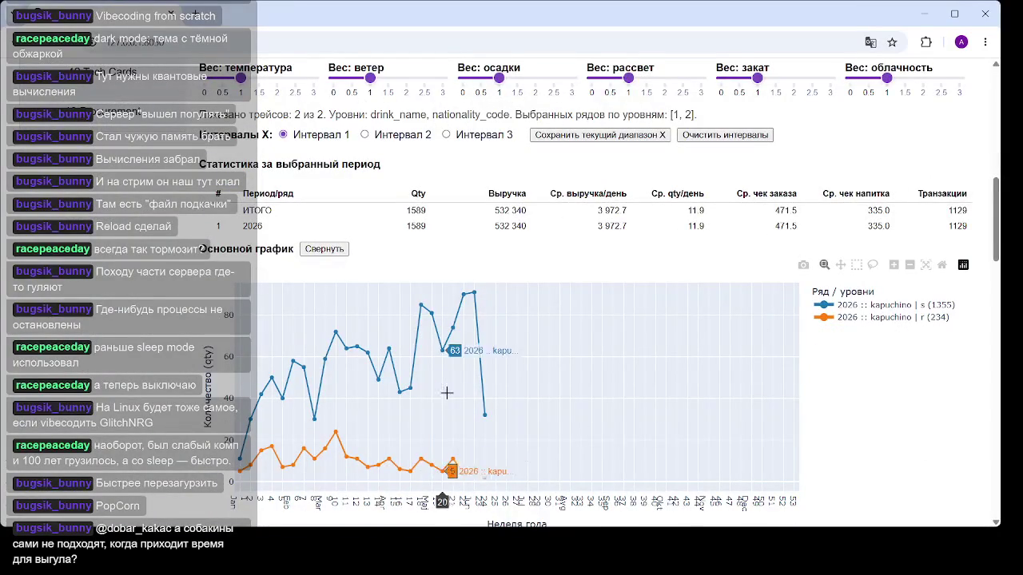
scroll(434, 383, "up", 3)
scroll(434, 383, "up", 2)
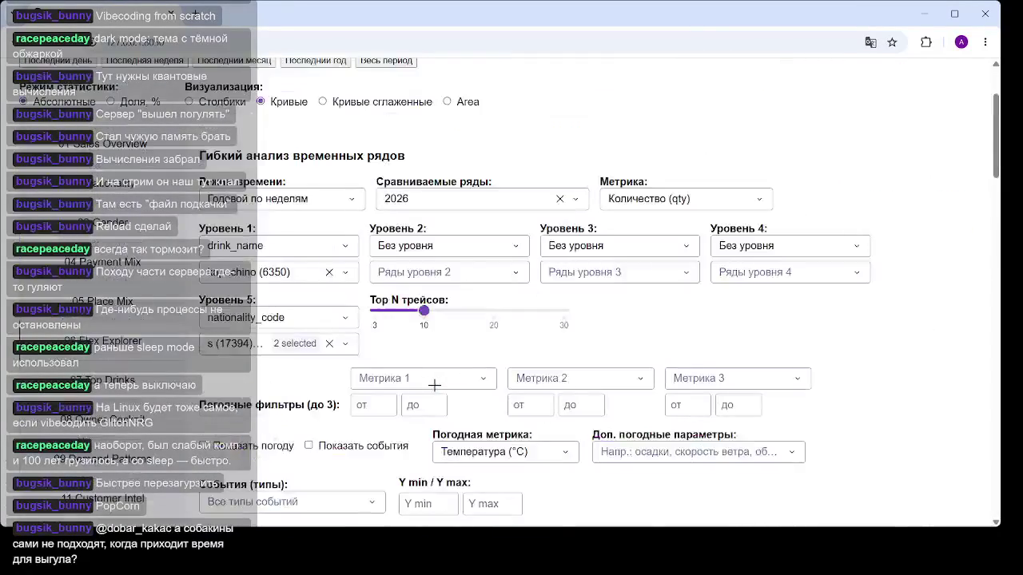
Set Уровень 2 to age_group, producing eight lines led by 50 | s (825).
left_click(485, 254)
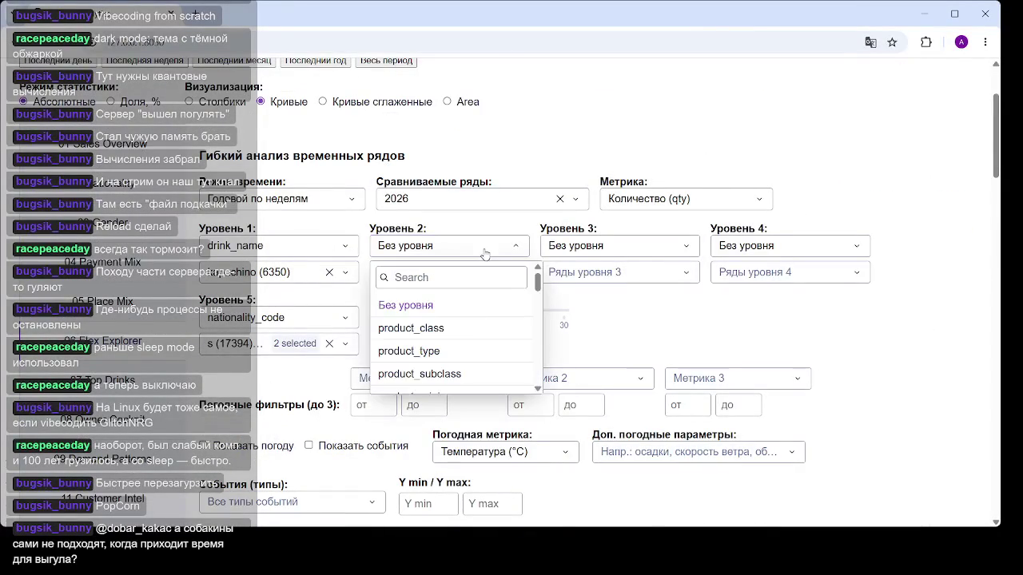
scroll(466, 335, "down", 2)
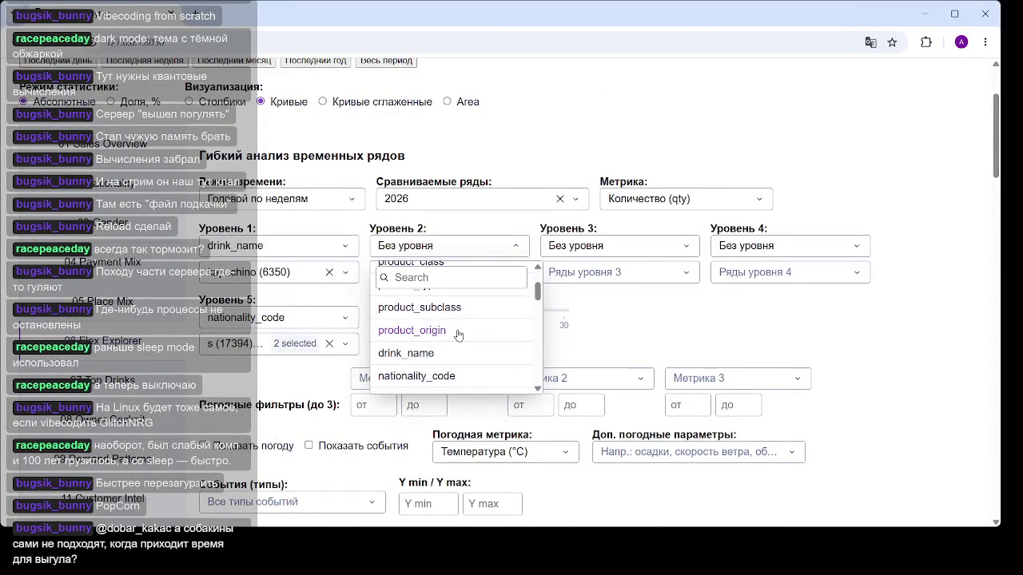
scroll(459, 330, "down", 1)
scroll(462, 331, "down", 2)
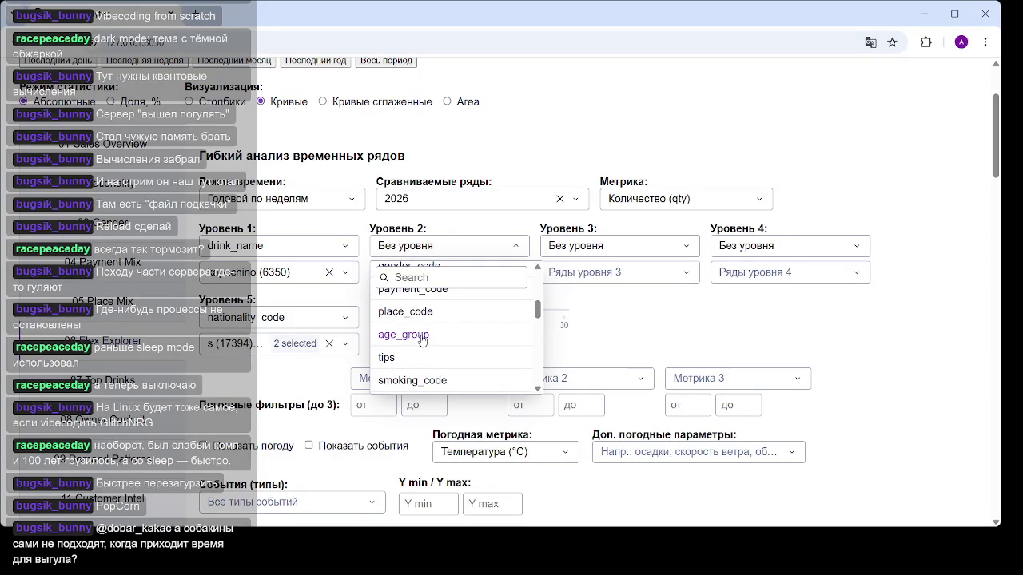
left_click(422, 338)
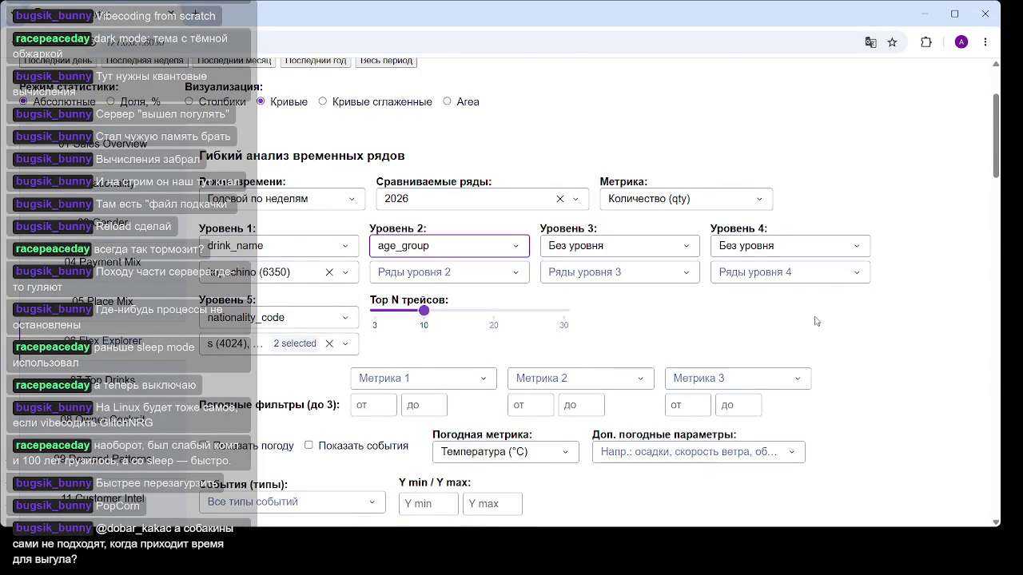
scroll(800, 316, "down", 5)
scroll(727, 296, "down", 3)
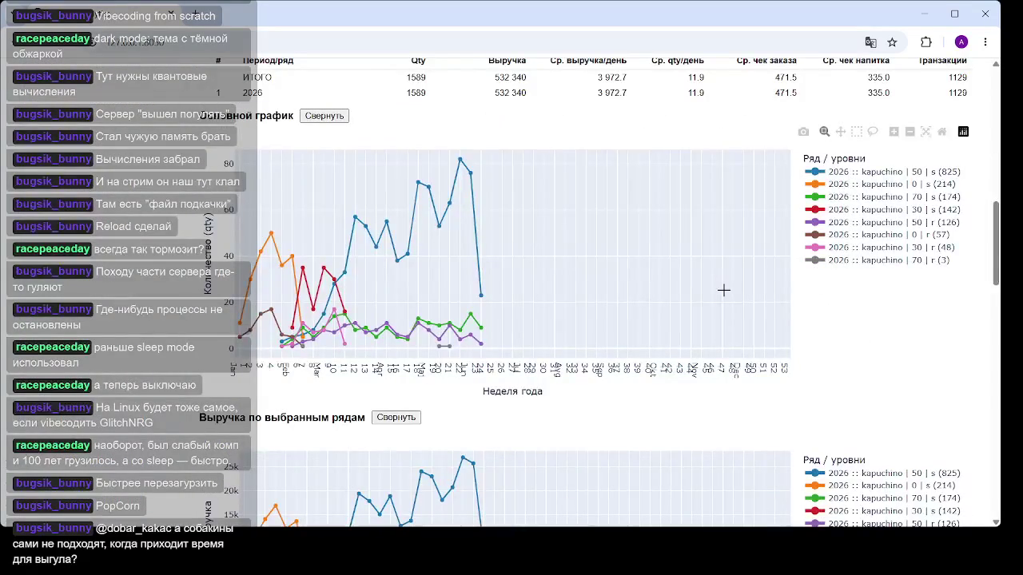
mouse_move(886, 240)
scroll(496, 305, "up", 5)
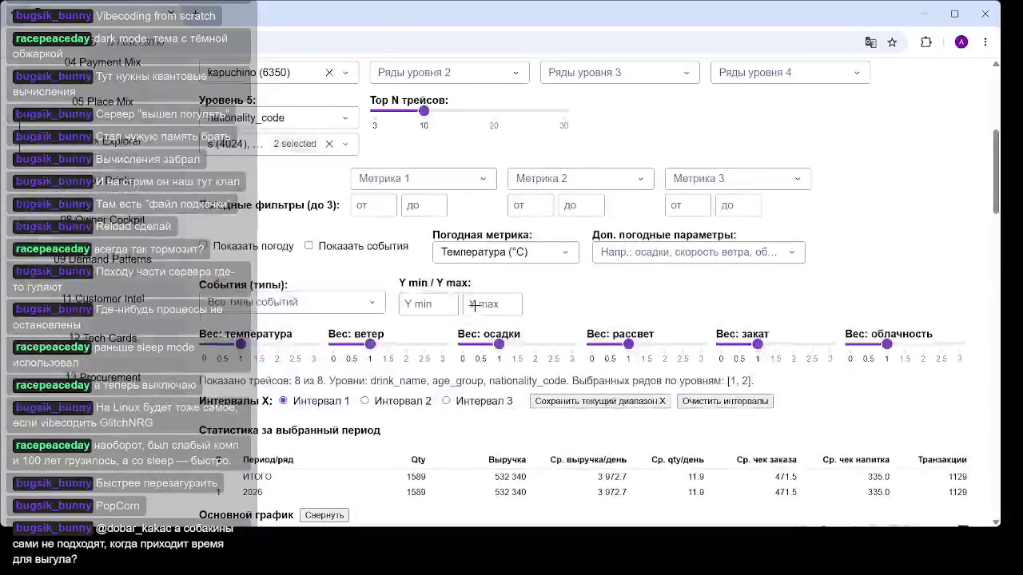
scroll(449, 322, "up", 3)
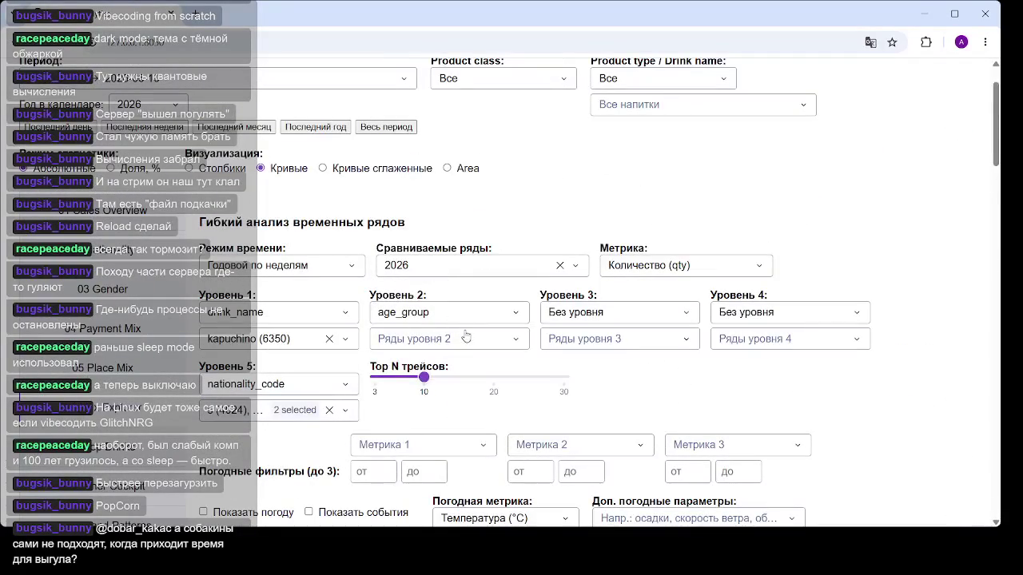
Limit the age groups to 70 and 30, leaving four series totalling 367 qty.
left_click(465, 339)
left_click(382, 483)
left_click(382, 461)
left_click(787, 394)
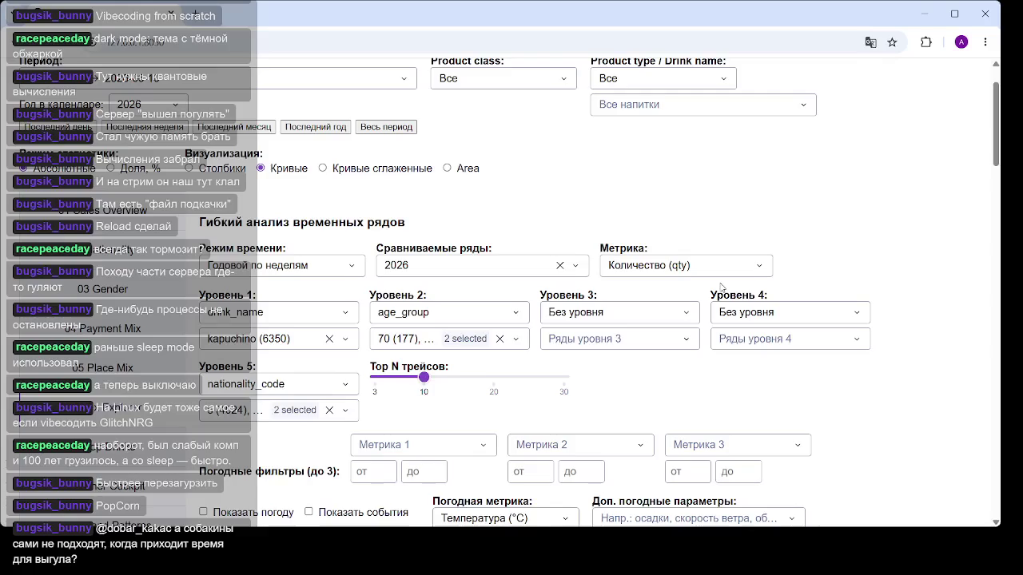
scroll(719, 319, "down", 2)
scroll(649, 242, "down", 4)
scroll(649, 242, "down", 2)
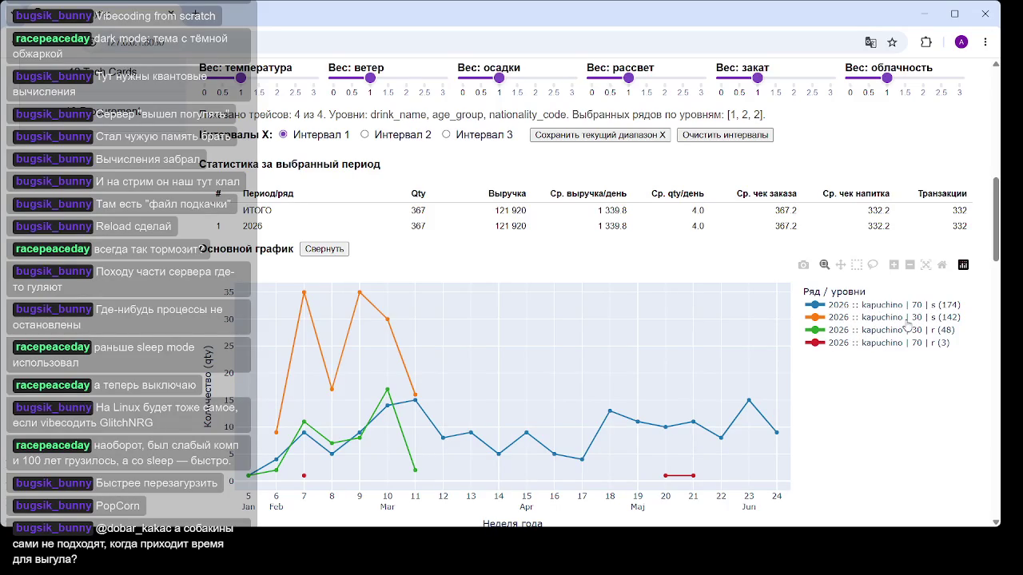
Return from the charts to the 'Гибкий анализ временных рядов' filter panel.
scroll(528, 332, "down", 3)
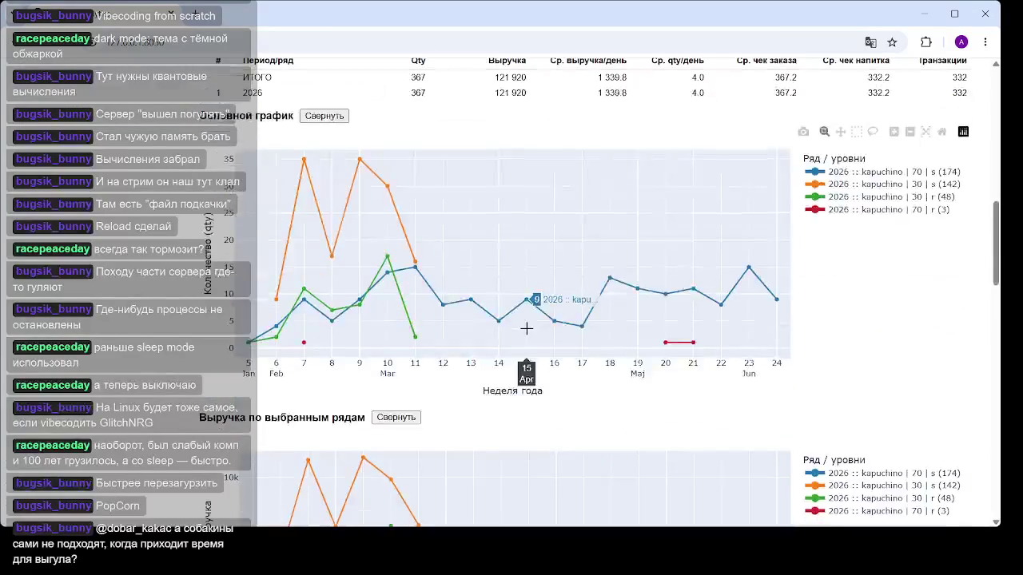
scroll(418, 279, "down", 3)
scroll(447, 239, "up", 3)
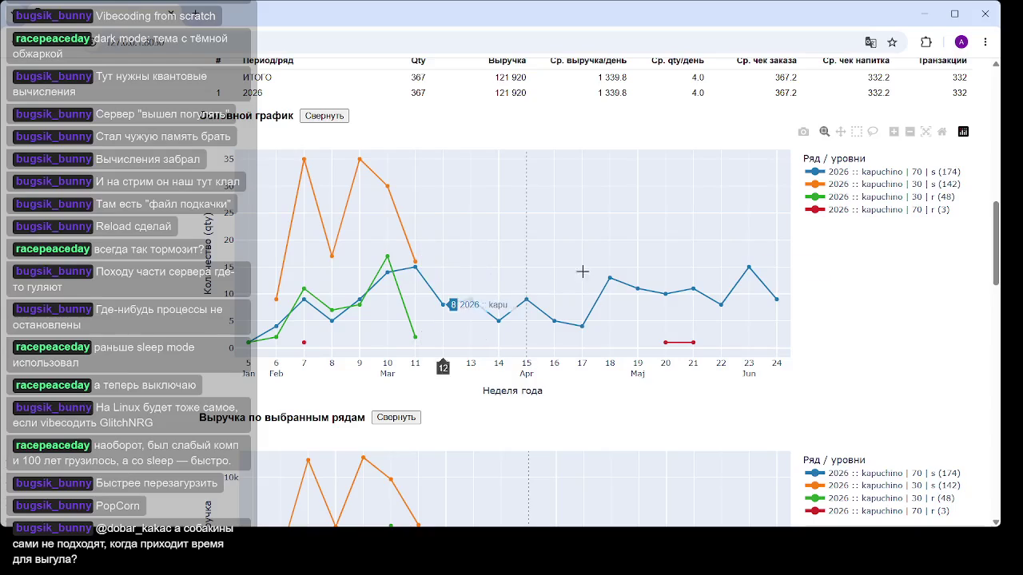
scroll(438, 264, "up", 5)
scroll(437, 263, "up", 5)
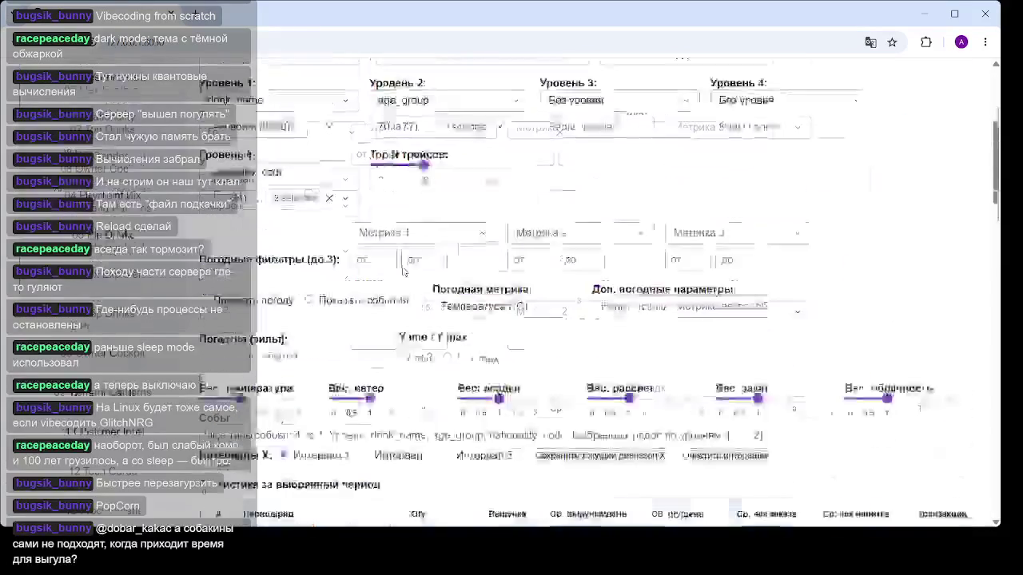
Add age group 50 to the Уровень 2 age_group selection alongside 70, then review the kapuchino charts.
scroll(438, 263, "up", 3)
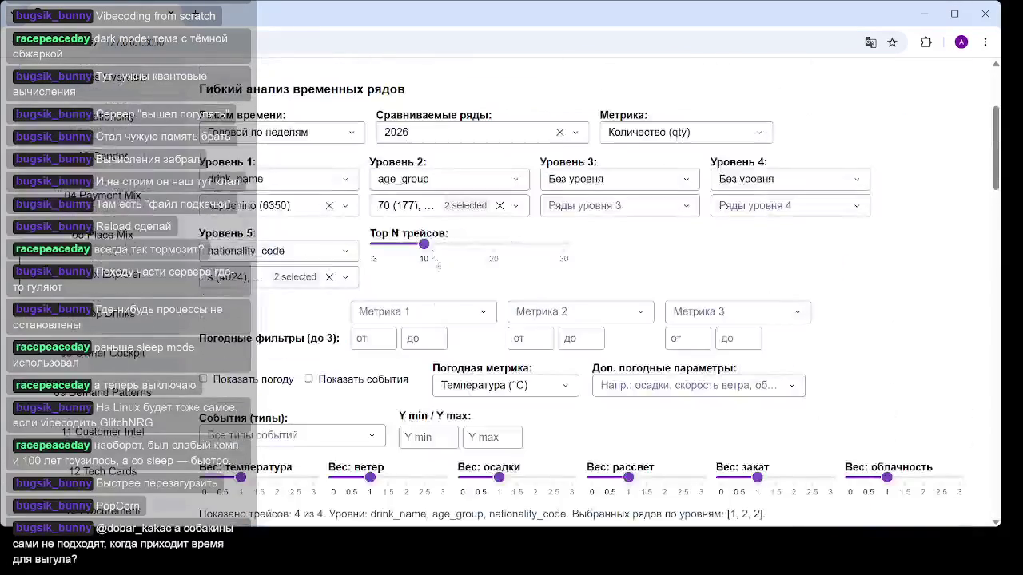
left_click(518, 207)
left_click(384, 282)
left_click(688, 268)
scroll(685, 269, "down", 5)
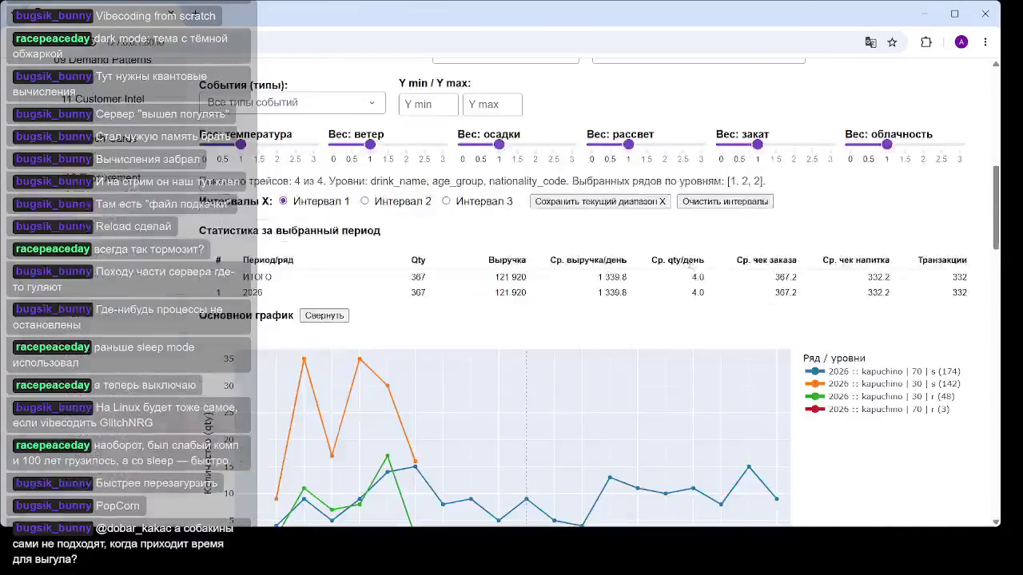
scroll(684, 270, "down", 5)
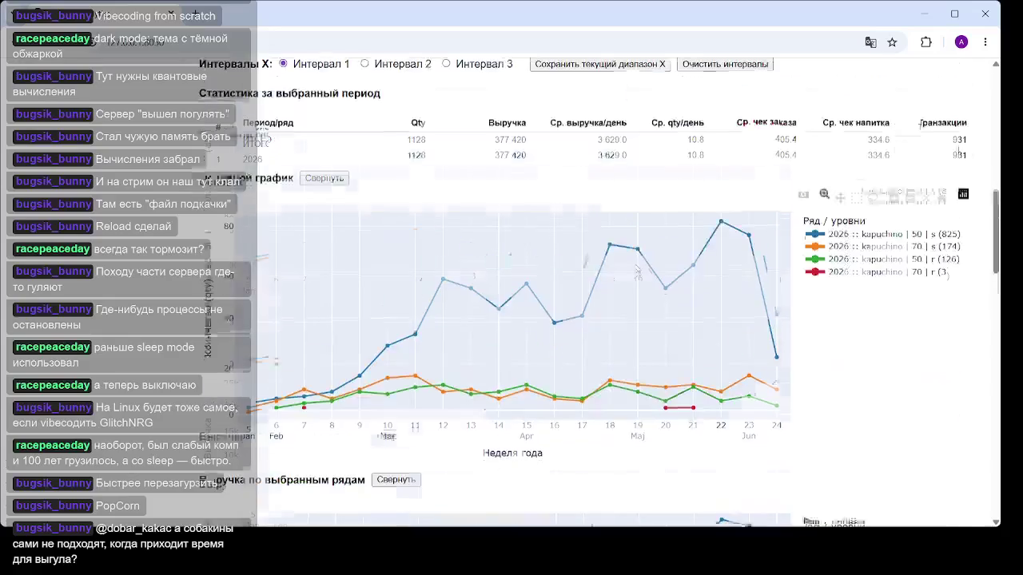
mouse_move(693, 272)
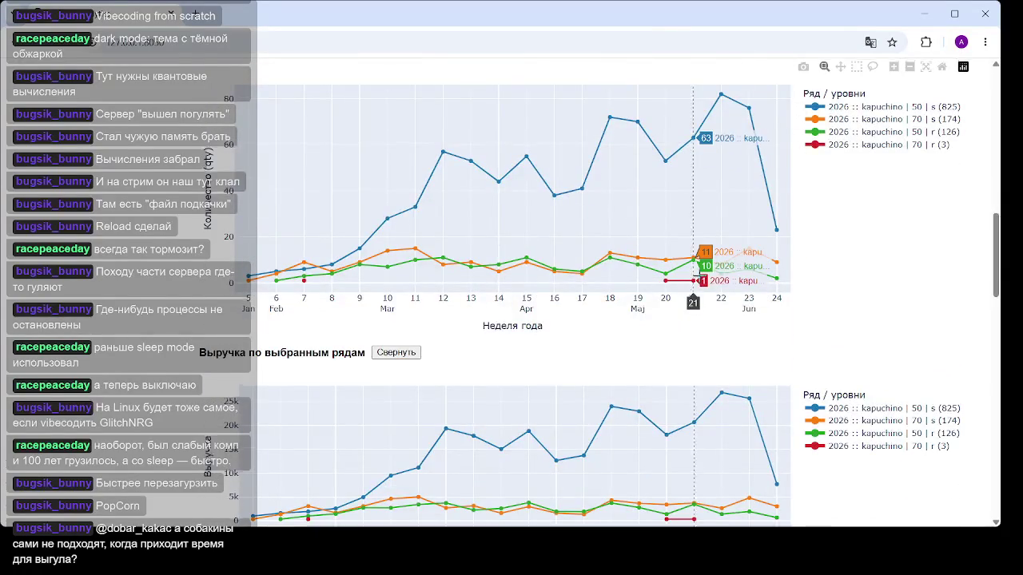
scroll(697, 277, "up", 1)
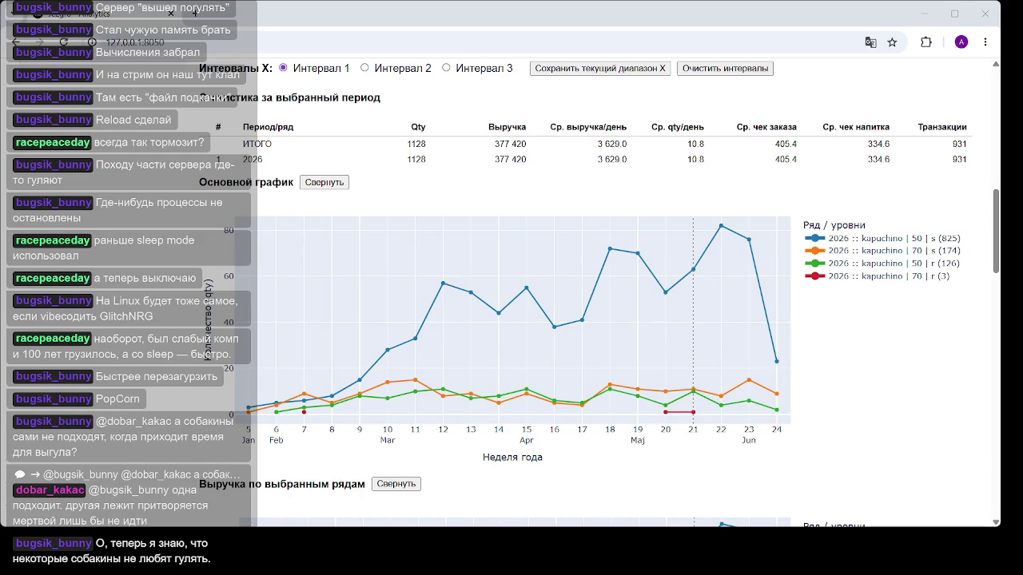
Scroll through the dashboard to review the four weekly 2026 kapuchino series by age group and nationality.
scroll(551, 180, "up", 3)
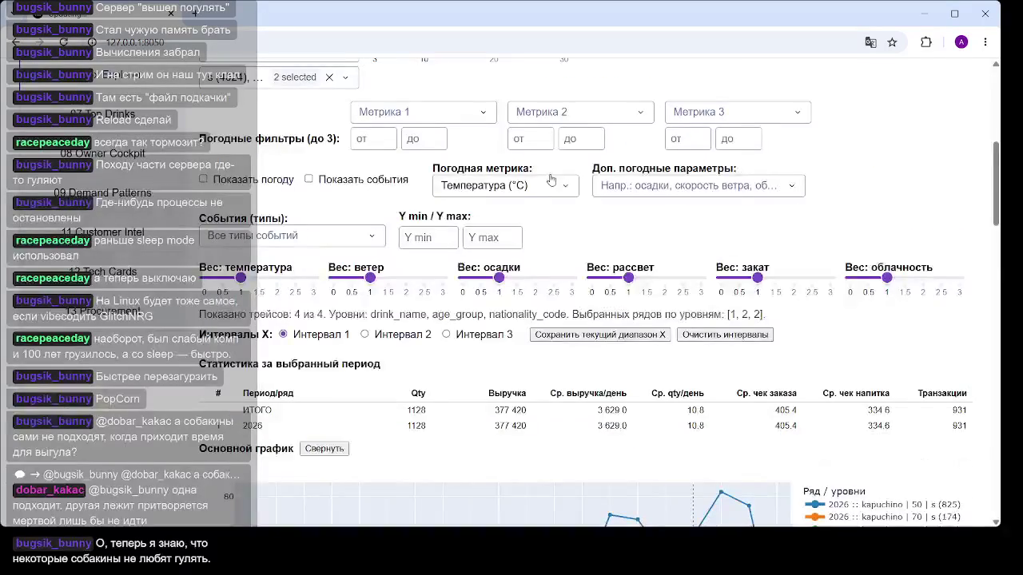
scroll(551, 181, "up", 2)
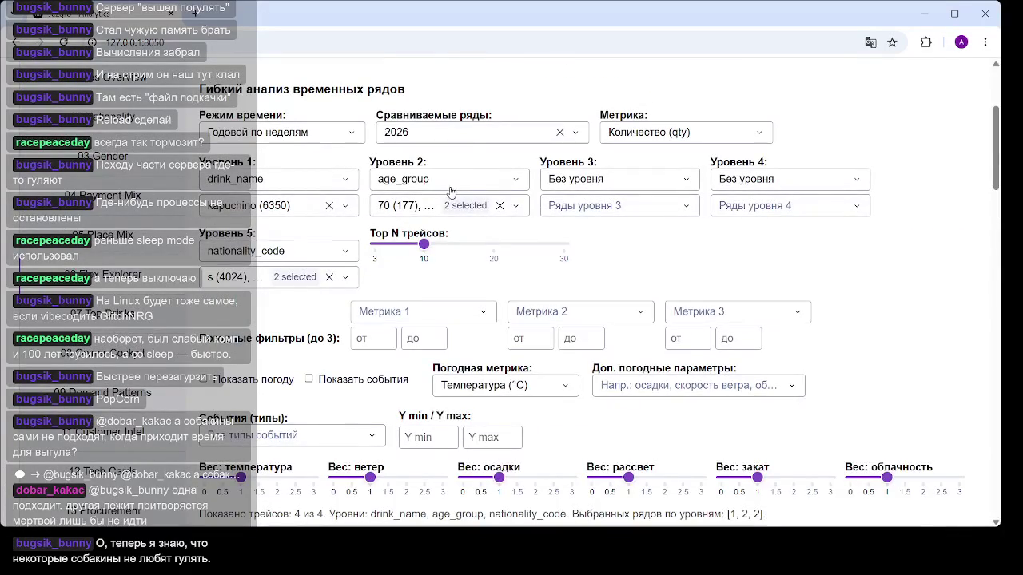
scroll(472, 223, "down", 7)
scroll(493, 256, "down", 1)
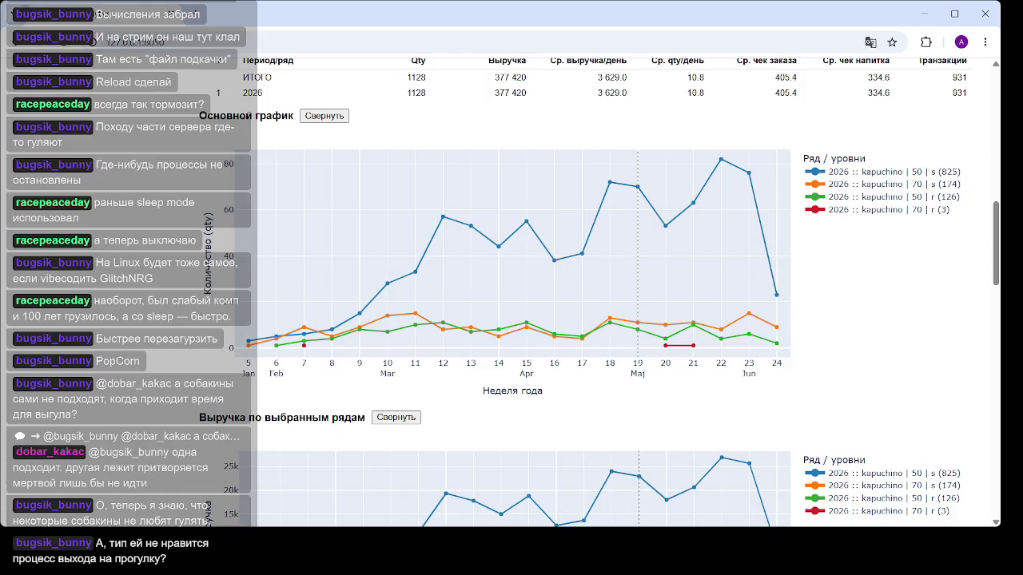
mouse_move(776, 294)
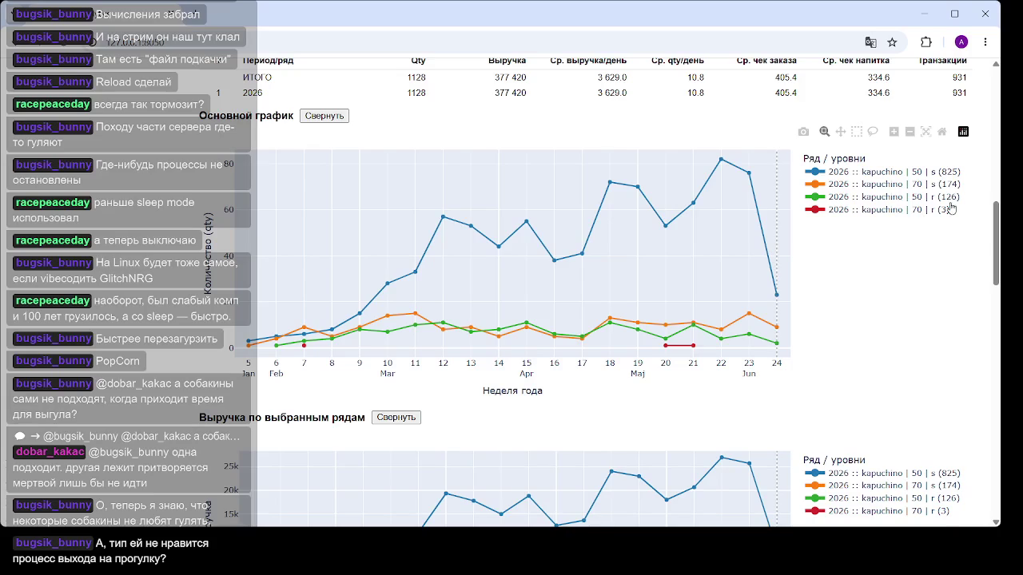
Hide the 70 | r and 50 | s series in the quantity chart, keeping 70 | s visible.
left_click(901, 213)
left_click(913, 214)
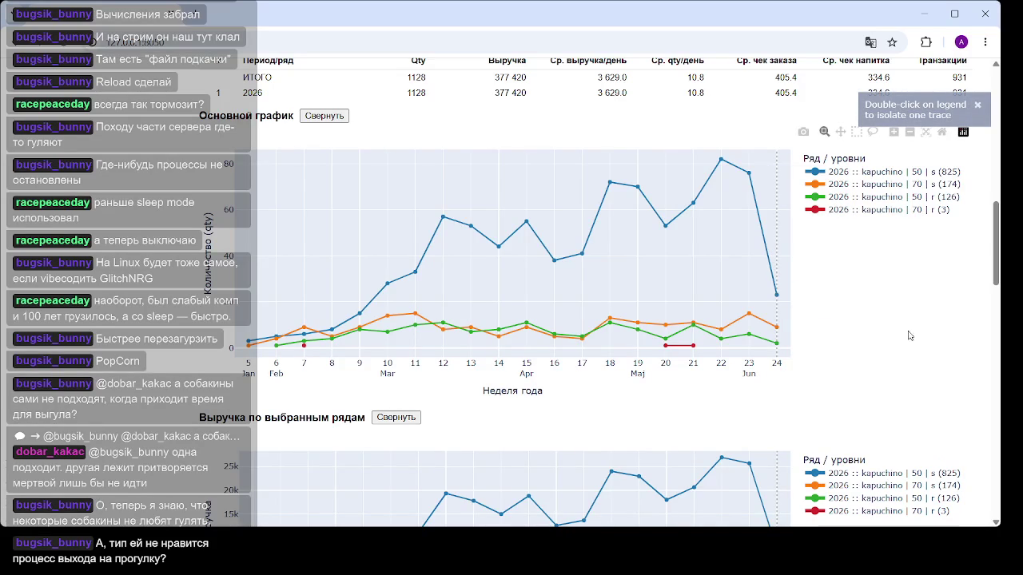
left_click(879, 212)
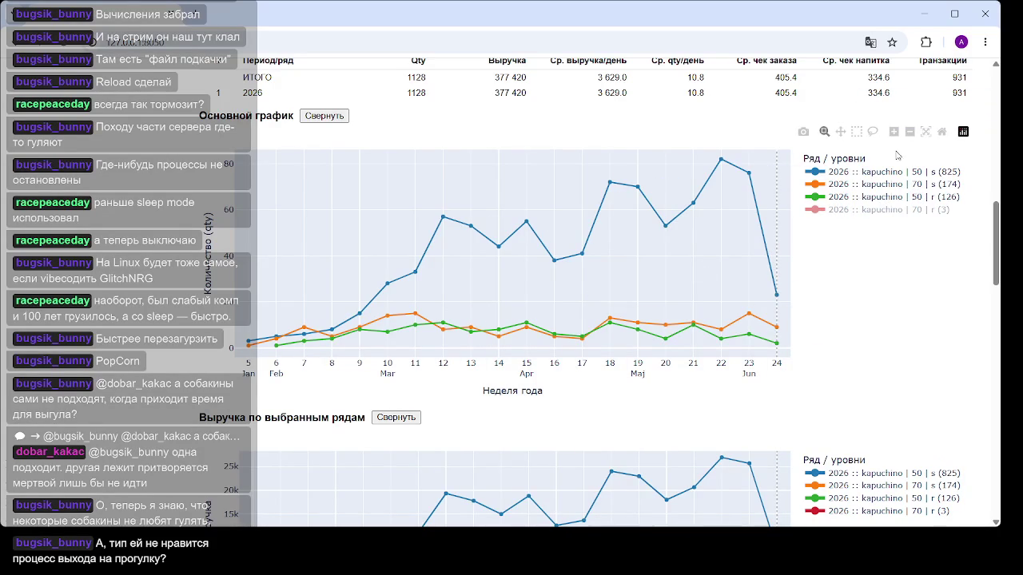
left_click(886, 172)
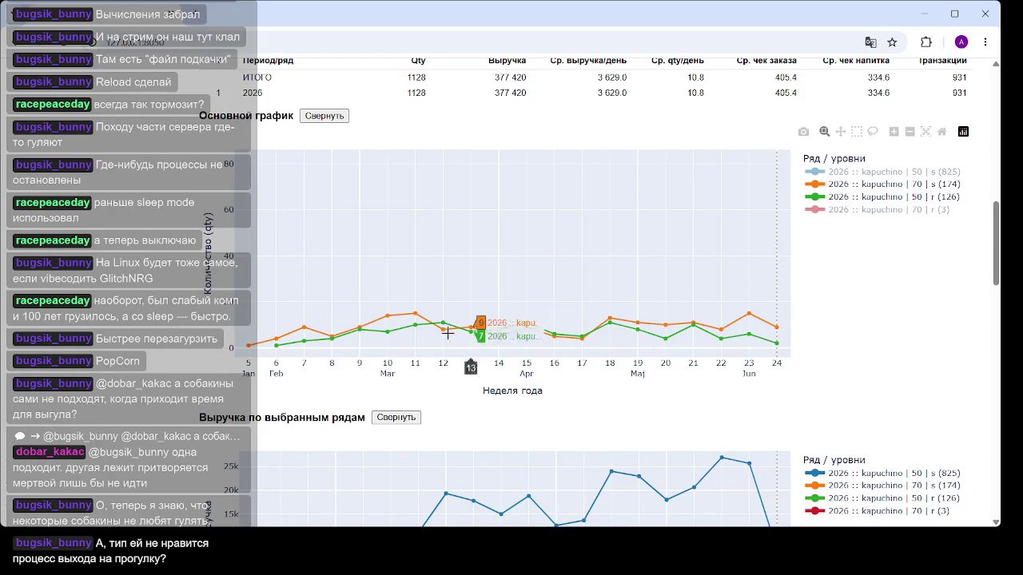
left_click(907, 190)
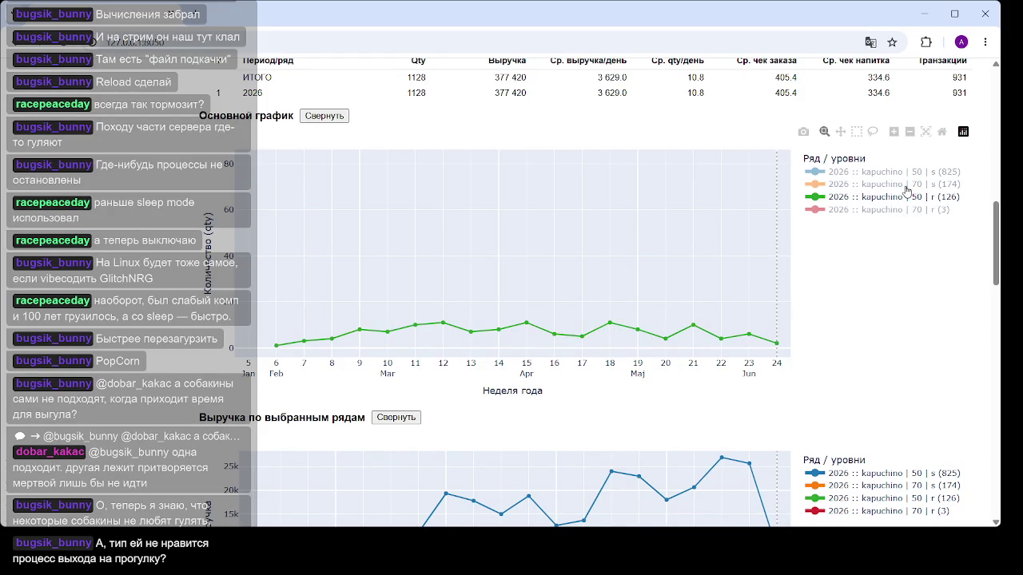
left_click(907, 189)
mouse_move(746, 322)
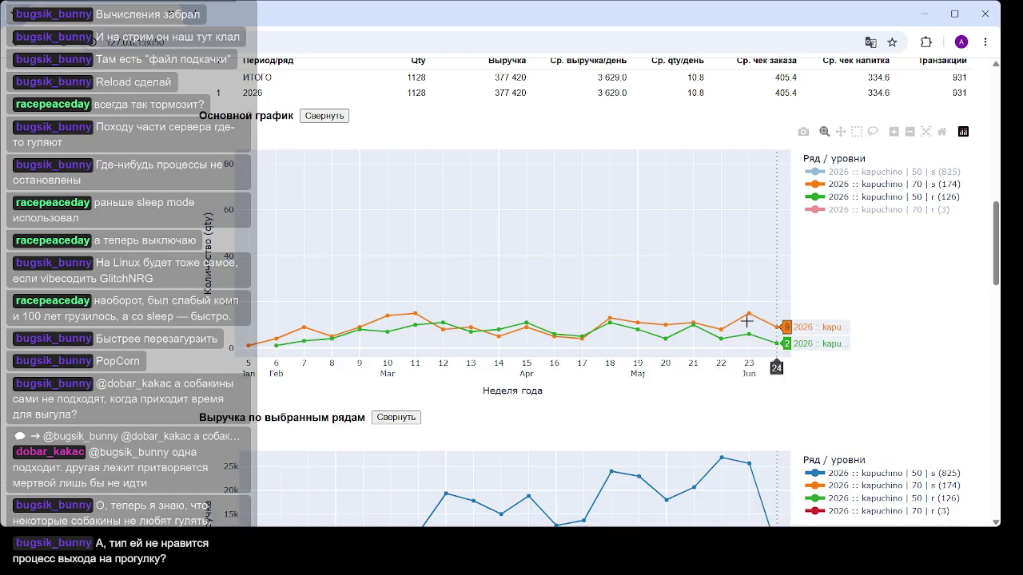
Hide the 50 | s and 70 | r series in the revenue chart.
scroll(732, 317, "down", 3)
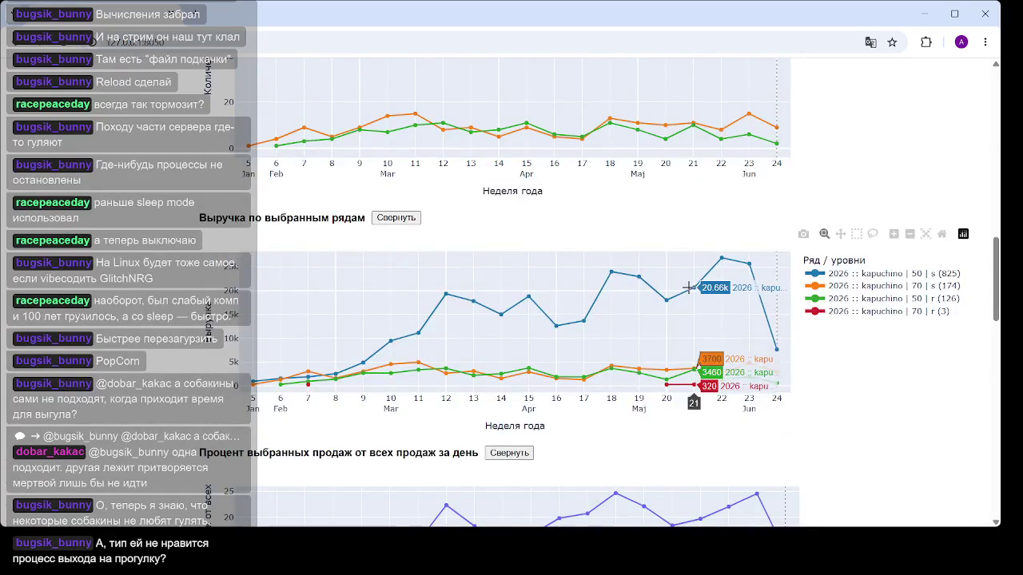
scroll(753, 342, "down", 3)
scroll(743, 336, "up", 2)
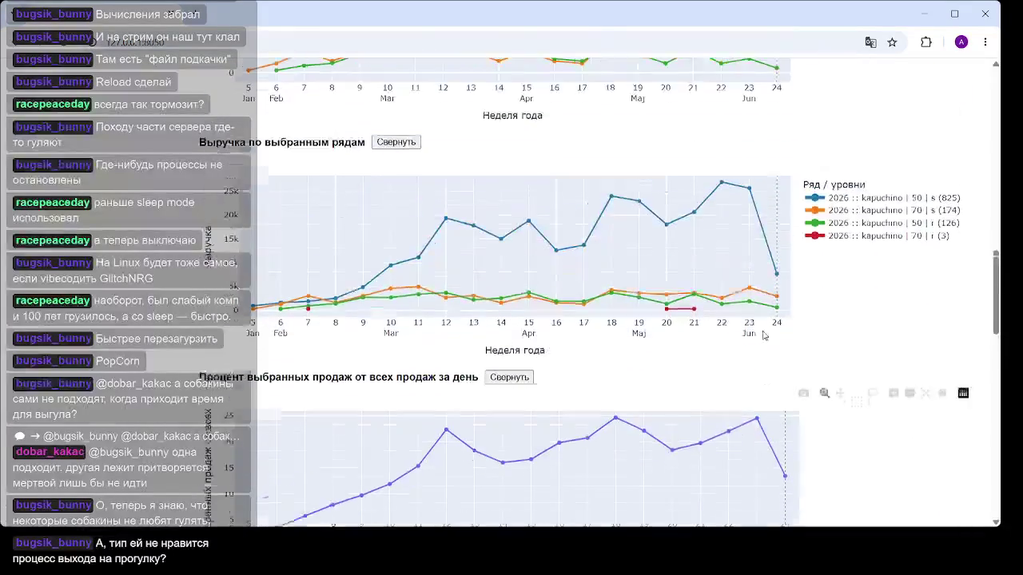
scroll(714, 353, "down", 3)
scroll(719, 352, "up", 3)
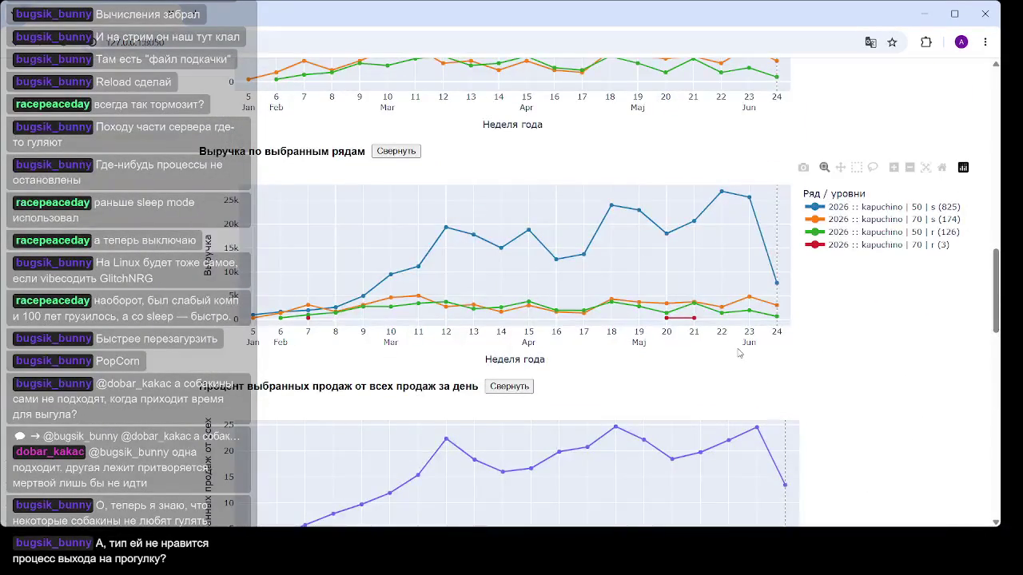
scroll(778, 288, "up", 4)
scroll(845, 297, "down", 3)
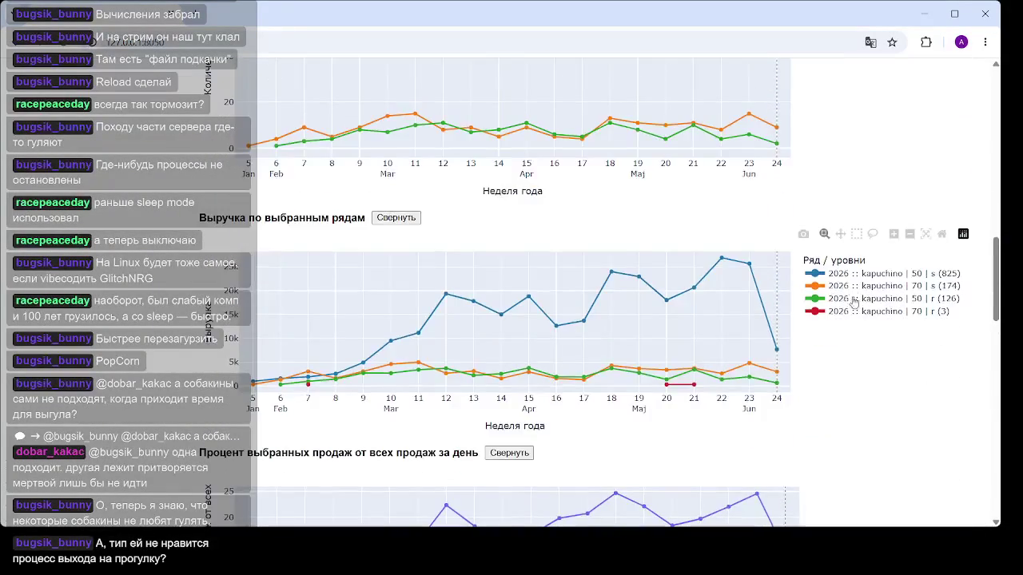
left_click(854, 278)
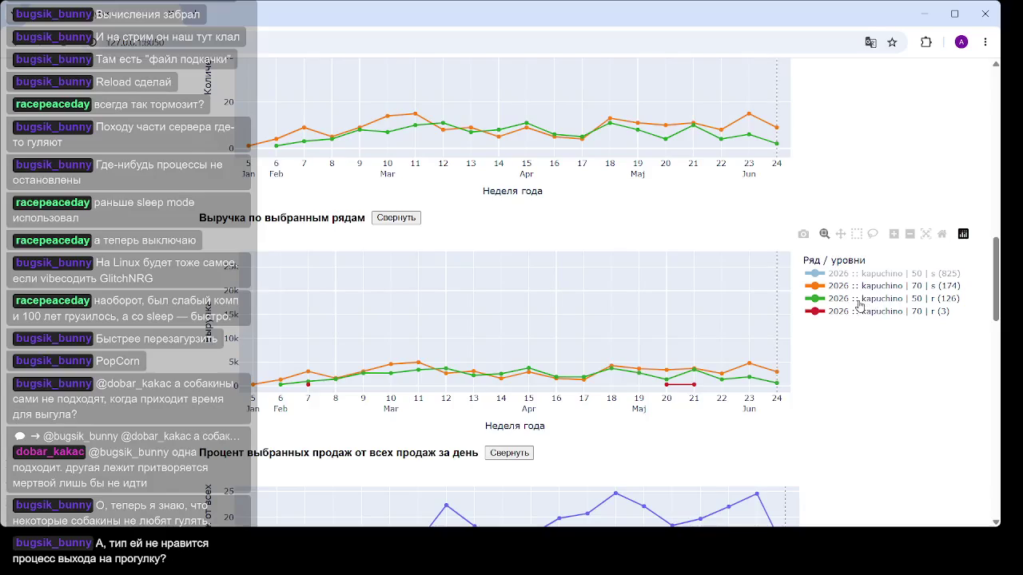
left_click(863, 314)
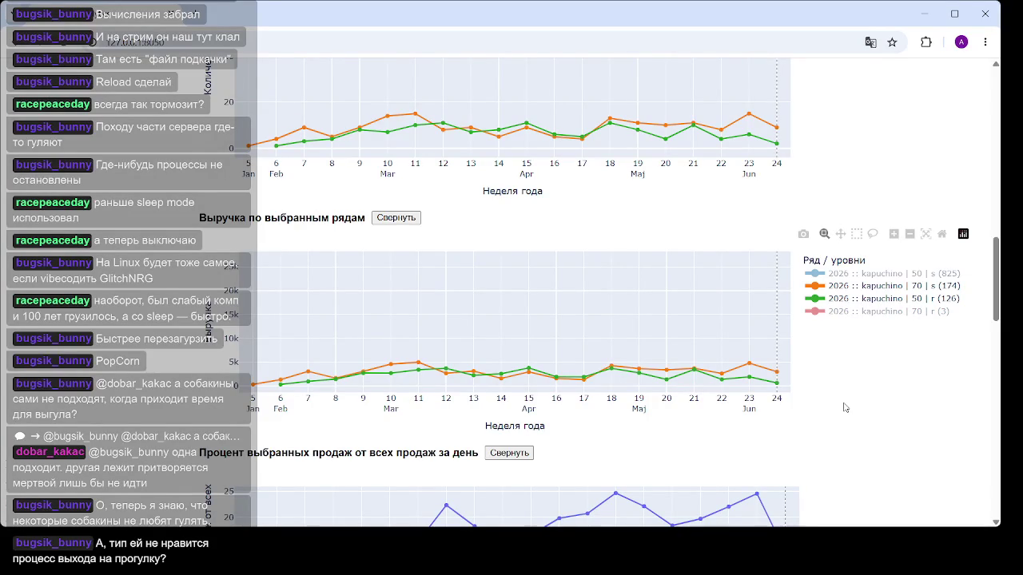
mouse_move(653, 323)
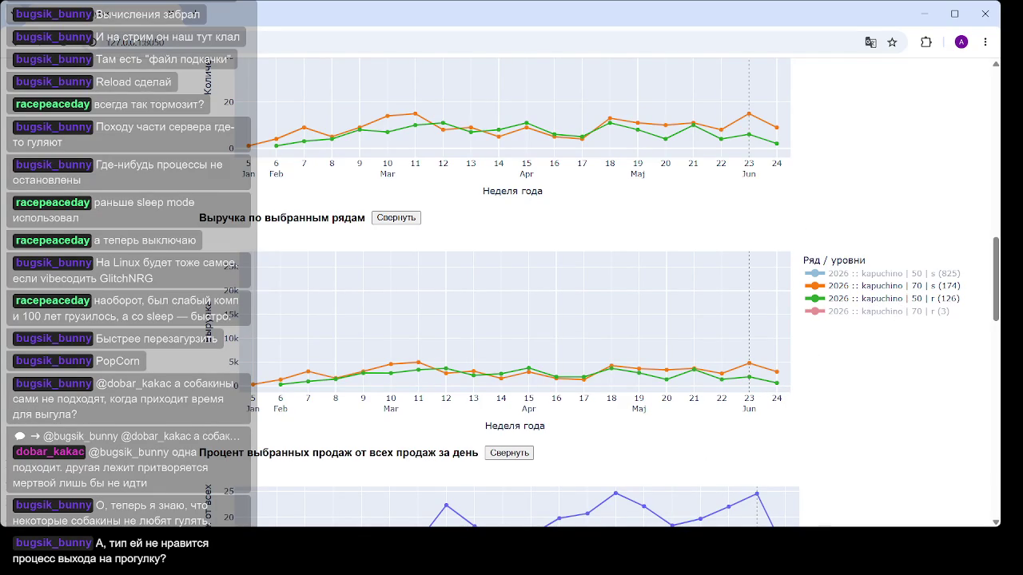
mouse_move(667, 375)
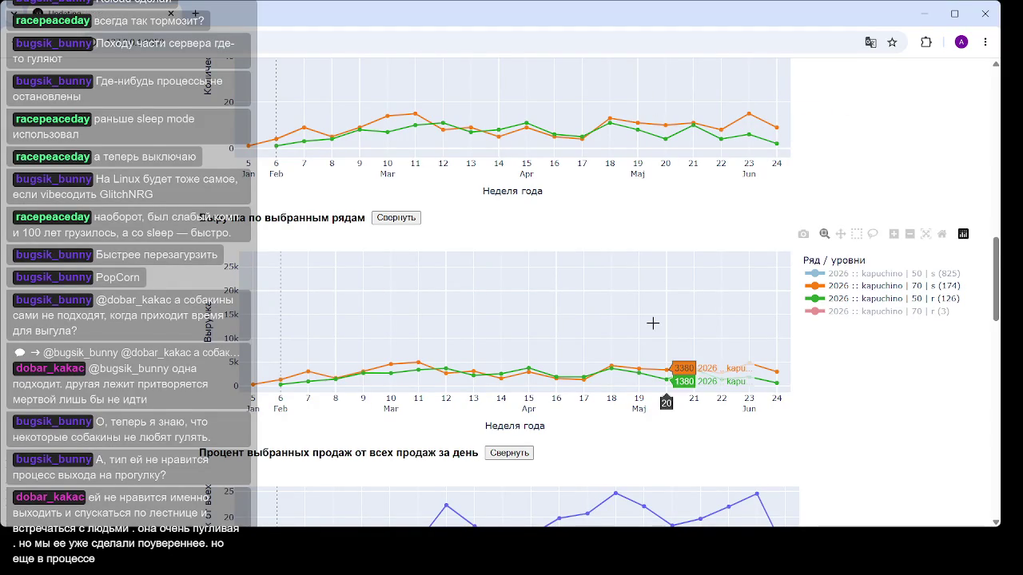
scroll(566, 222, "up", 3)
scroll(525, 205, "up", 5)
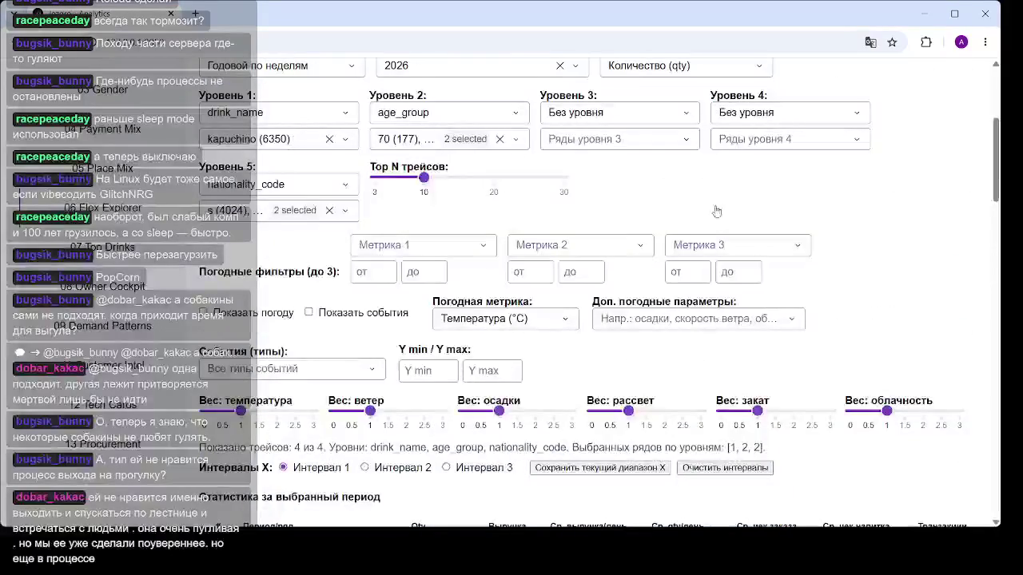
scroll(494, 192, "up", 2)
scroll(540, 294, "up", 3)
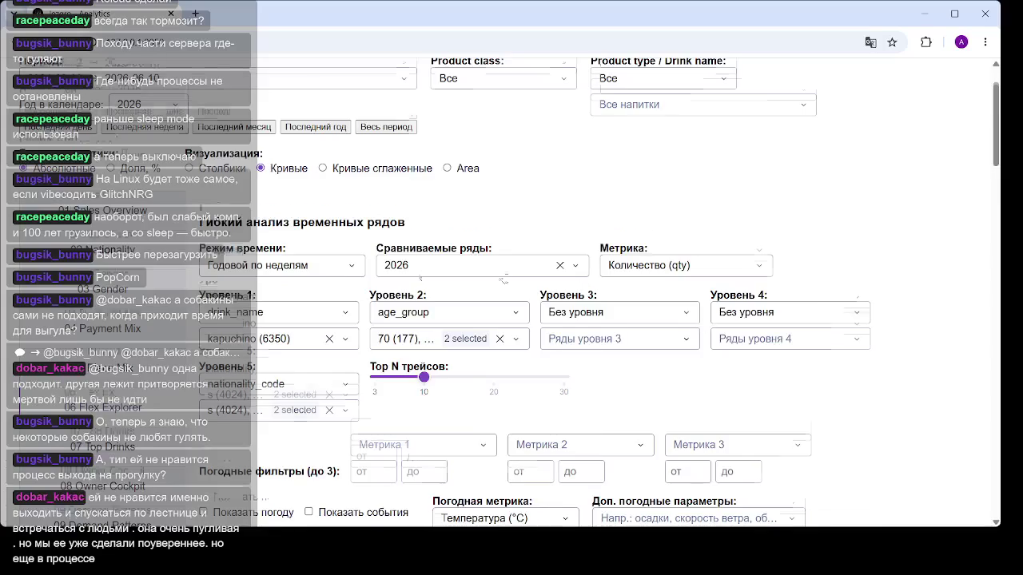
scroll(540, 294, "down", 5)
scroll(679, 280, "down", 8)
scroll(678, 280, "down", 3)
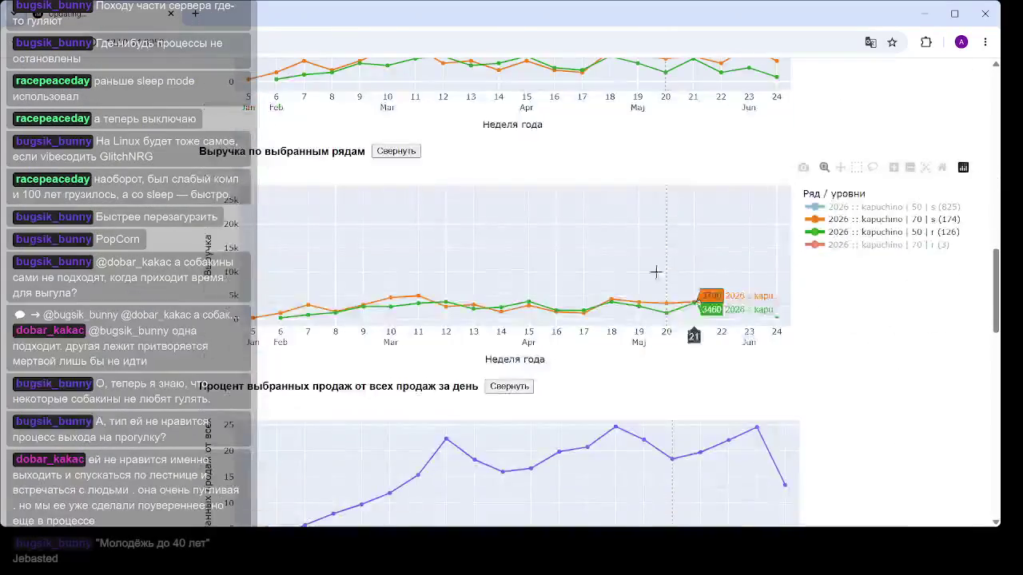
scroll(611, 252, "up", 2)
mouse_move(429, 193)
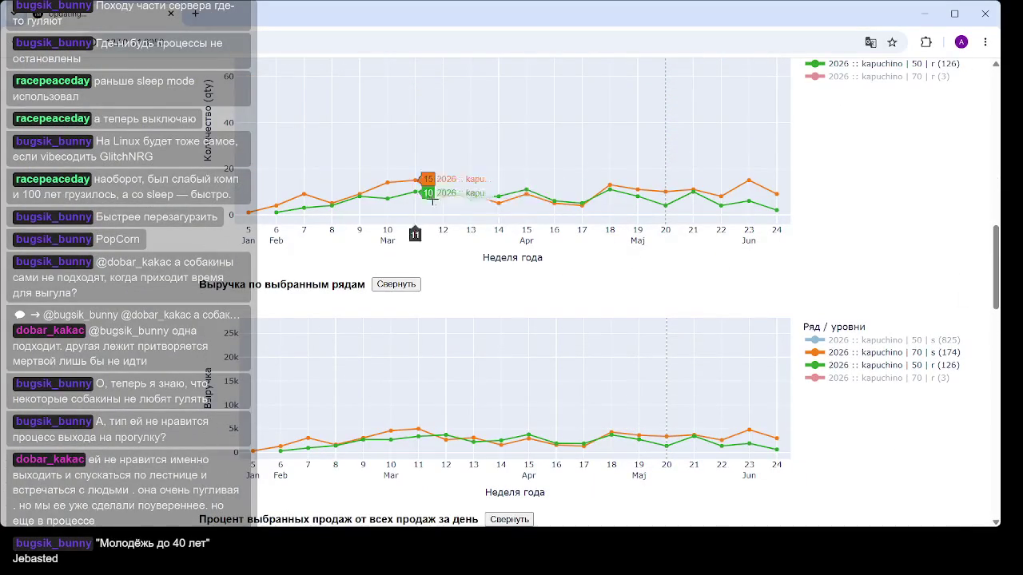
scroll(550, 236, "up", 3)
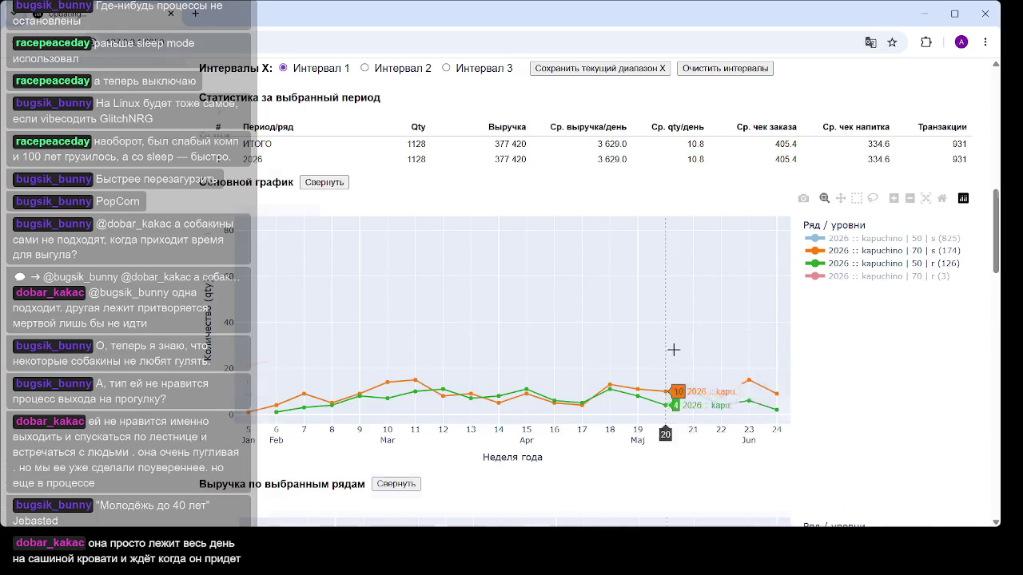
scroll(674, 349, "down", 4)
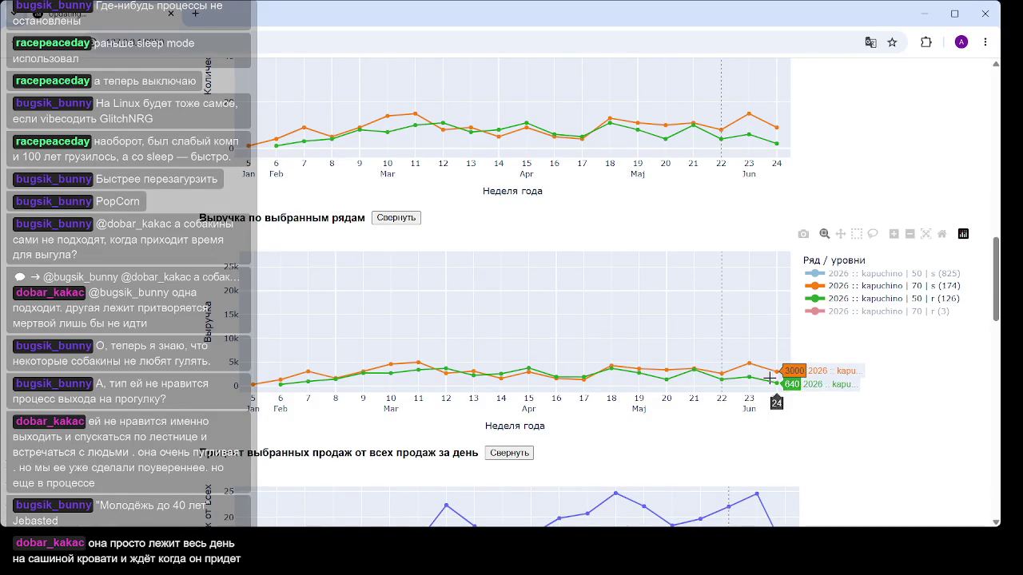
scroll(955, 243, "down", 4)
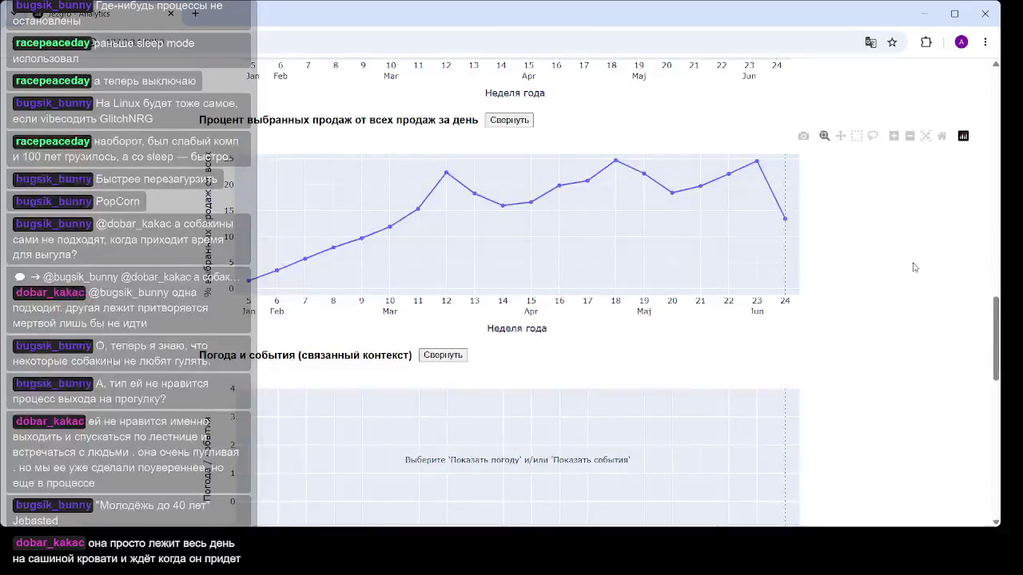
scroll(849, 270, "up", 2)
scroll(863, 276, "up", 4)
scroll(867, 280, "up", 5)
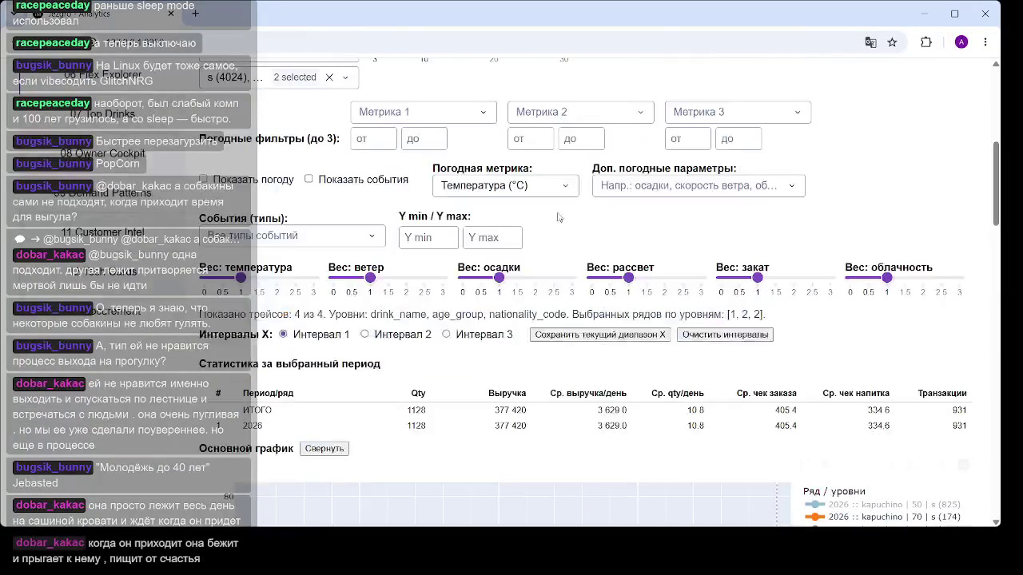
scroll(475, 217, "up", 3)
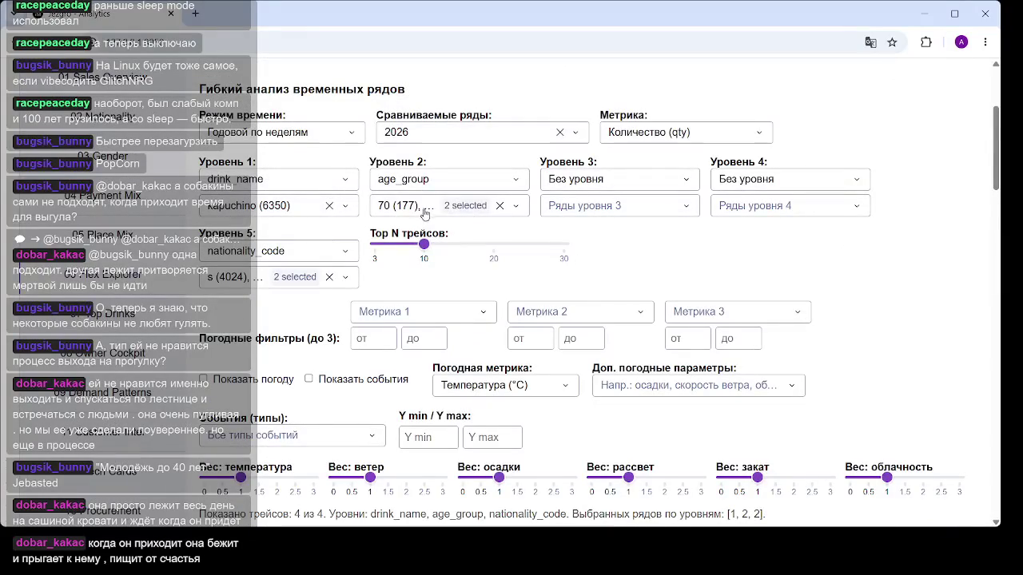
left_click(468, 209)
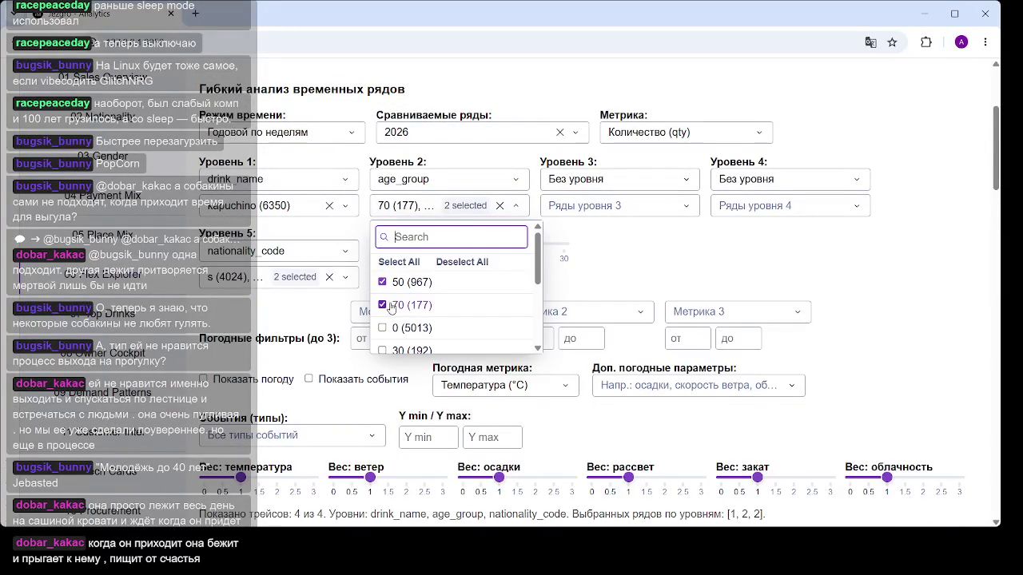
left_click(359, 252)
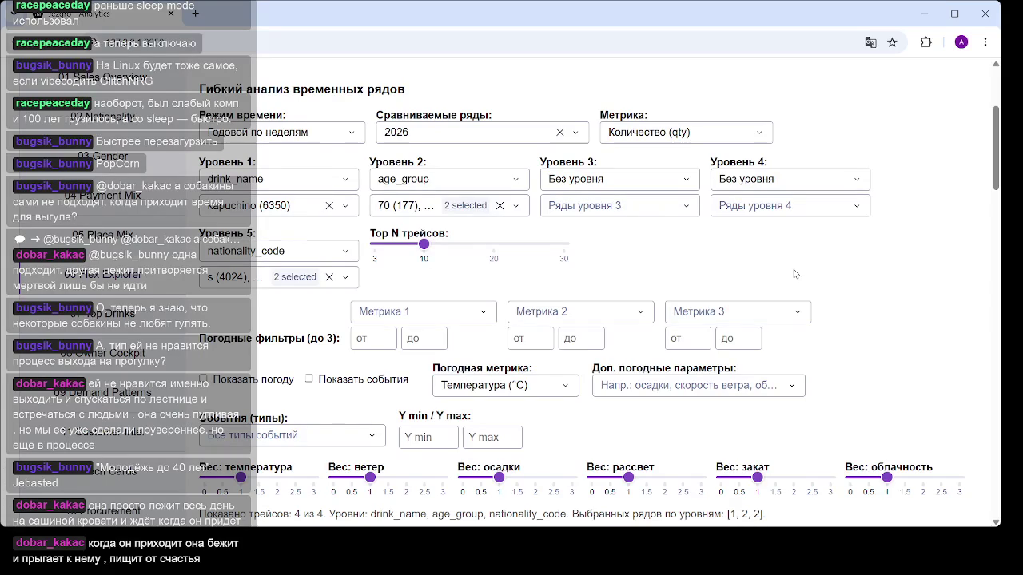
scroll(796, 274, "down", 5)
scroll(639, 256, "down", 5)
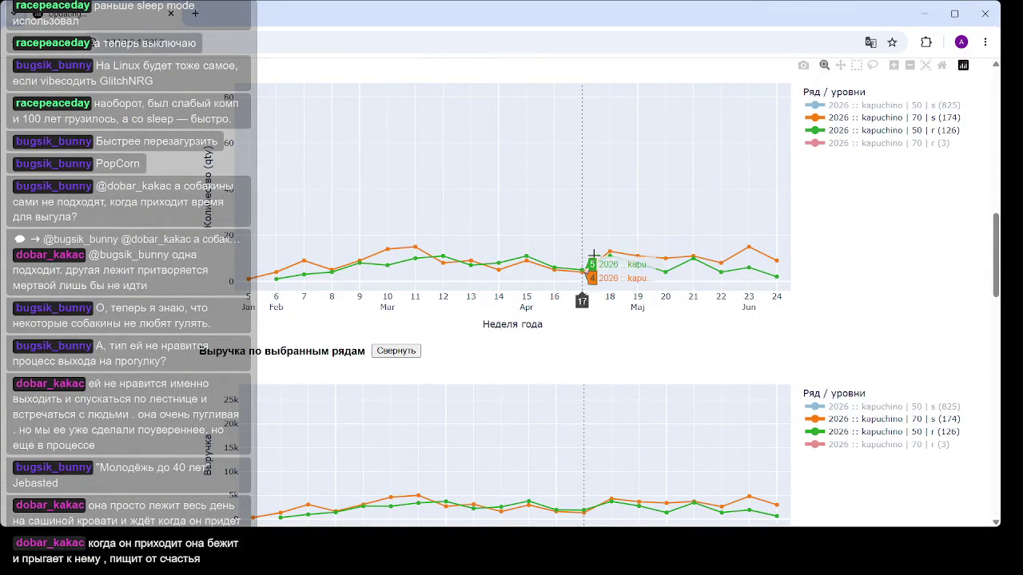
scroll(597, 238, "up", 6)
scroll(908, 254, "down", 4)
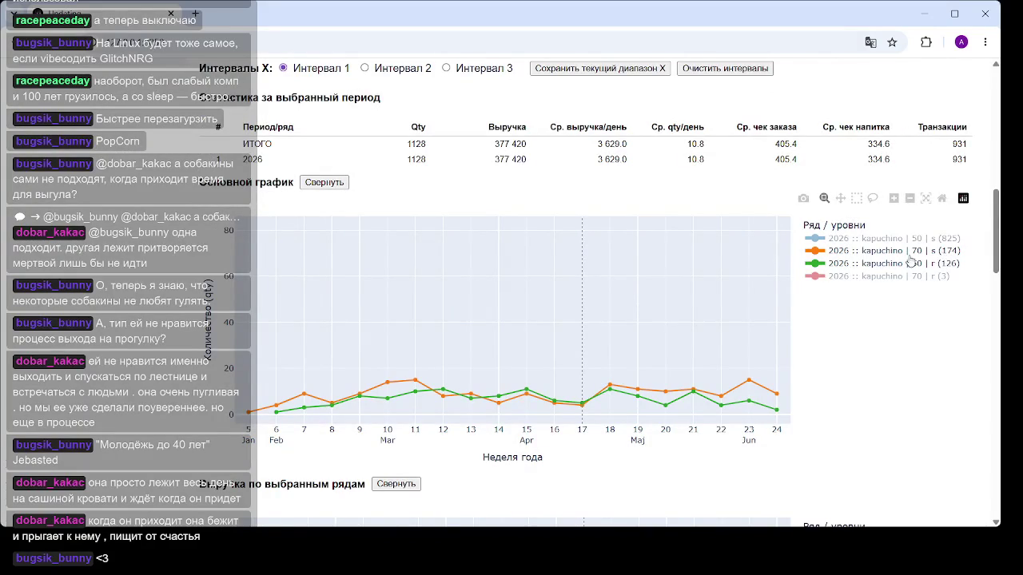
scroll(692, 291, "up", 4)
scroll(480, 279, "up", 3)
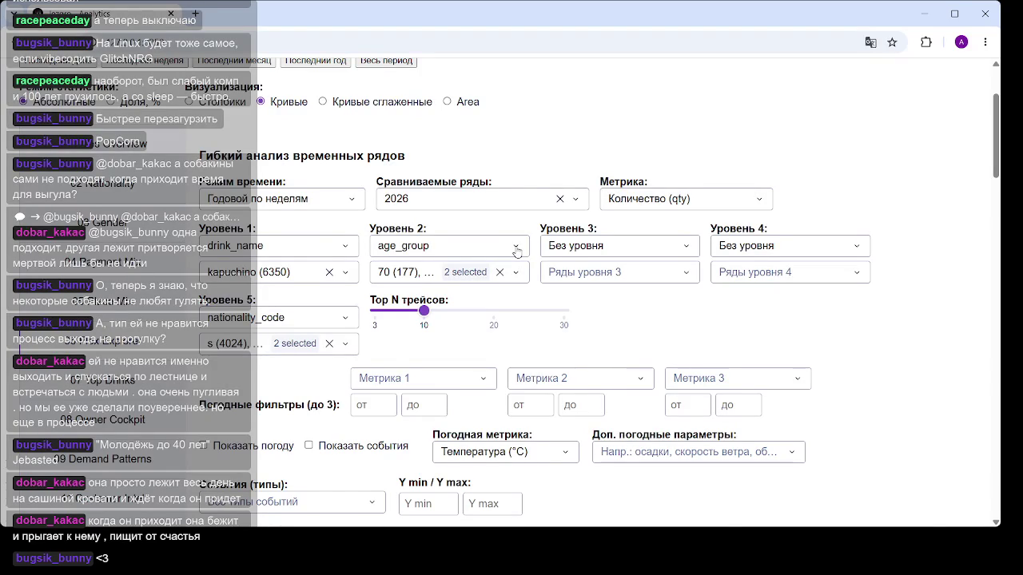
scroll(785, 272, "down", 5)
scroll(760, 263, "down", 5)
scroll(738, 254, "up", 3)
mouse_move(582, 470)
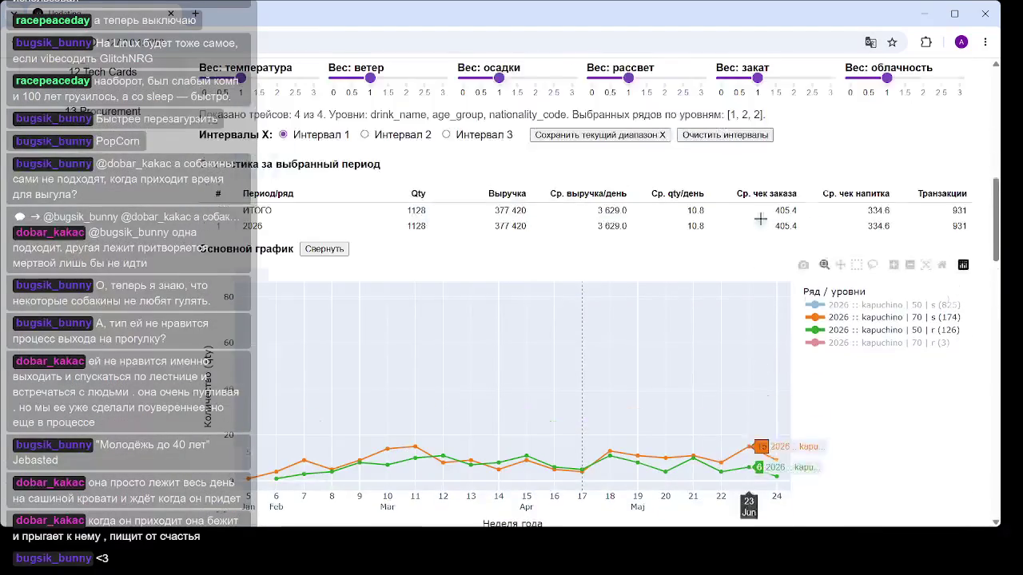
scroll(479, 263, "down", 1)
scroll(429, 262, "down", 2)
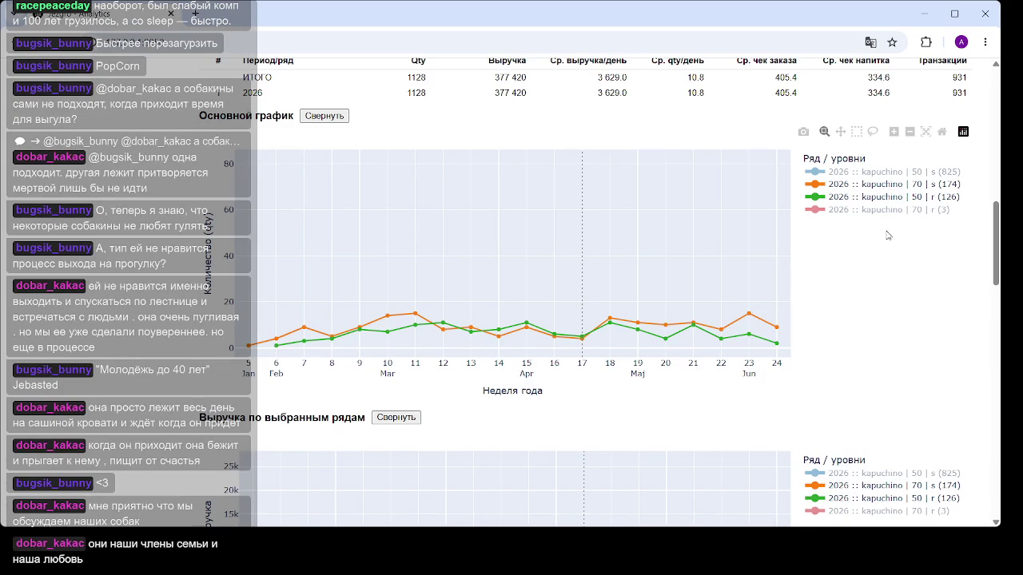
scroll(879, 263, "down", 4)
scroll(888, 240, "down", 3)
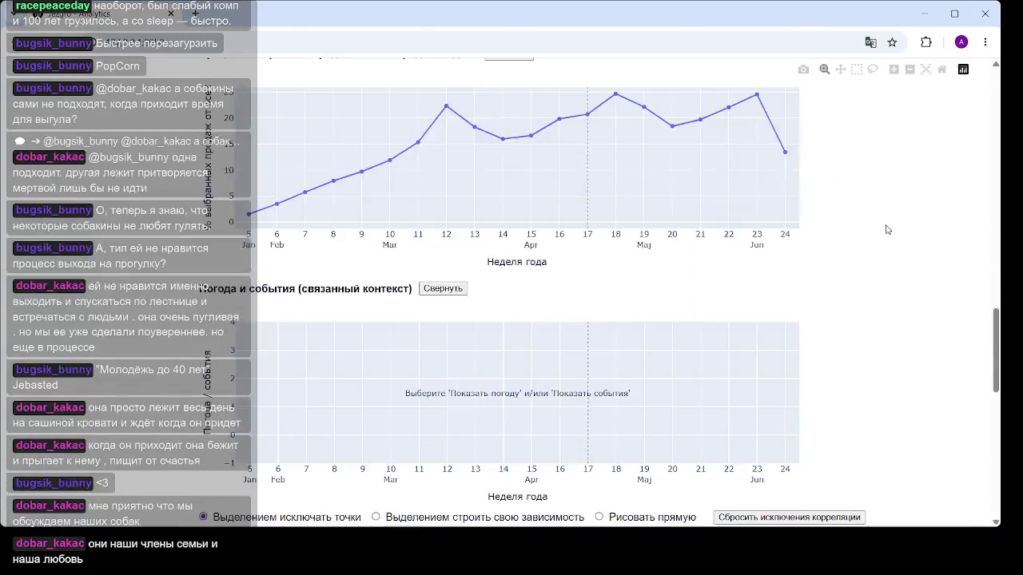
scroll(919, 236, "down", 1)
left_click_drag(999, 346, 997, 374)
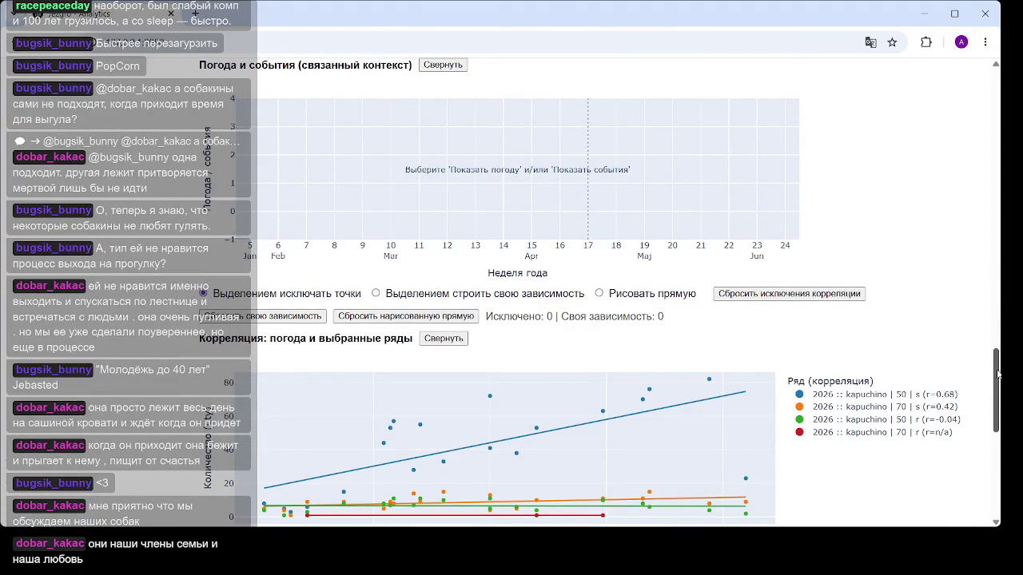
scroll(946, 299, "up", 8)
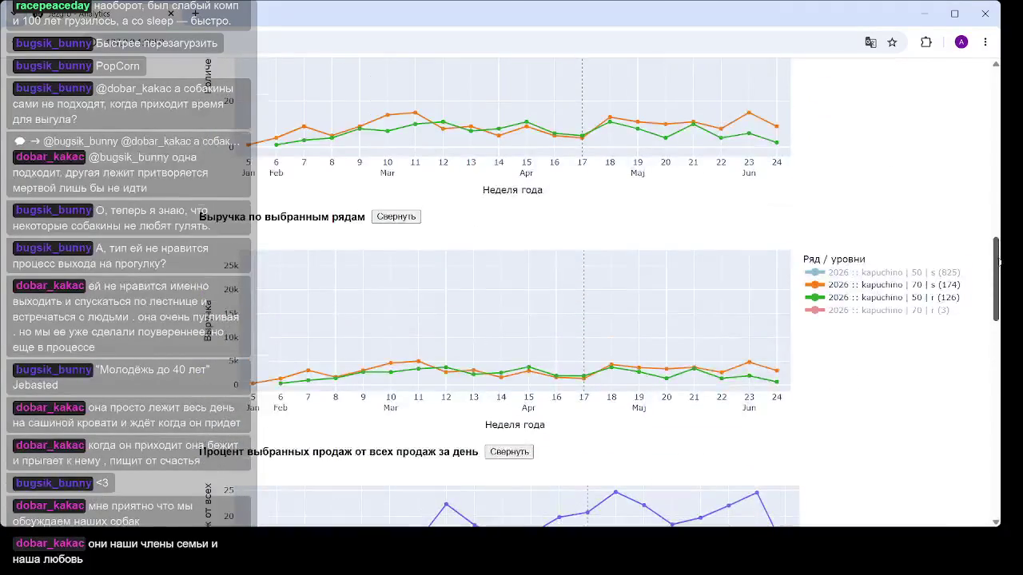
left_click(907, 299)
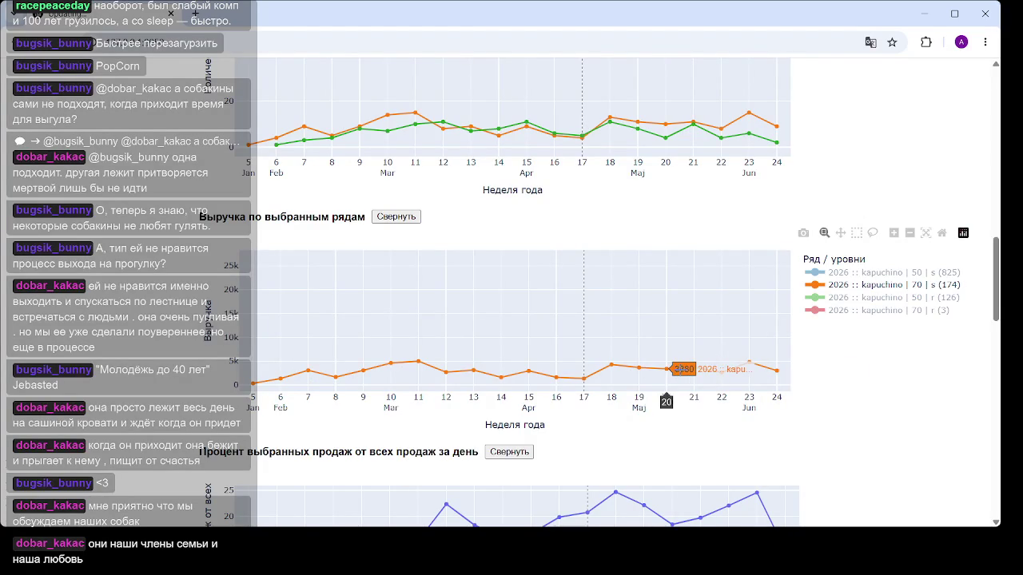
left_click(864, 301)
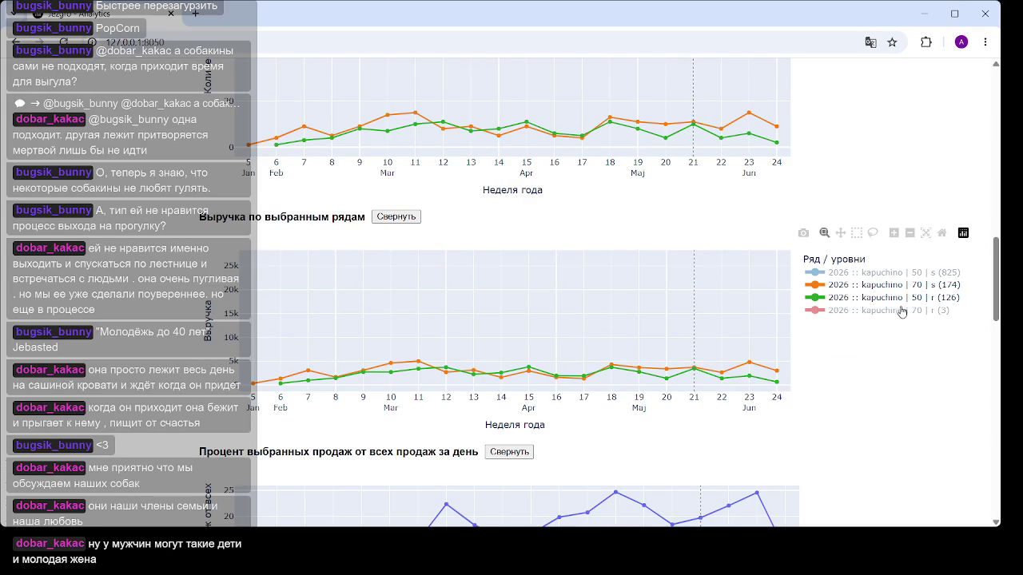
left_click(911, 275)
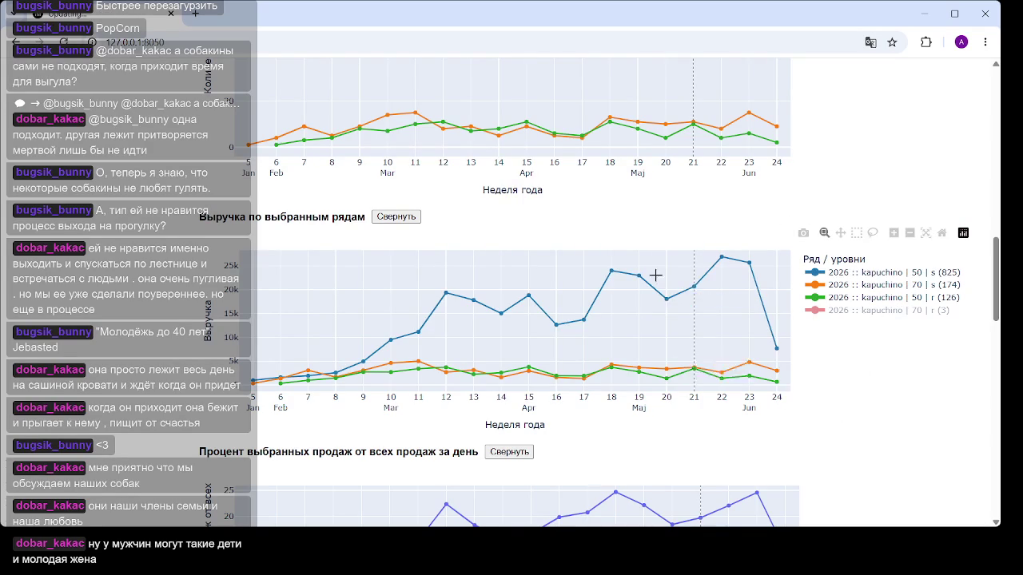
left_click(913, 276)
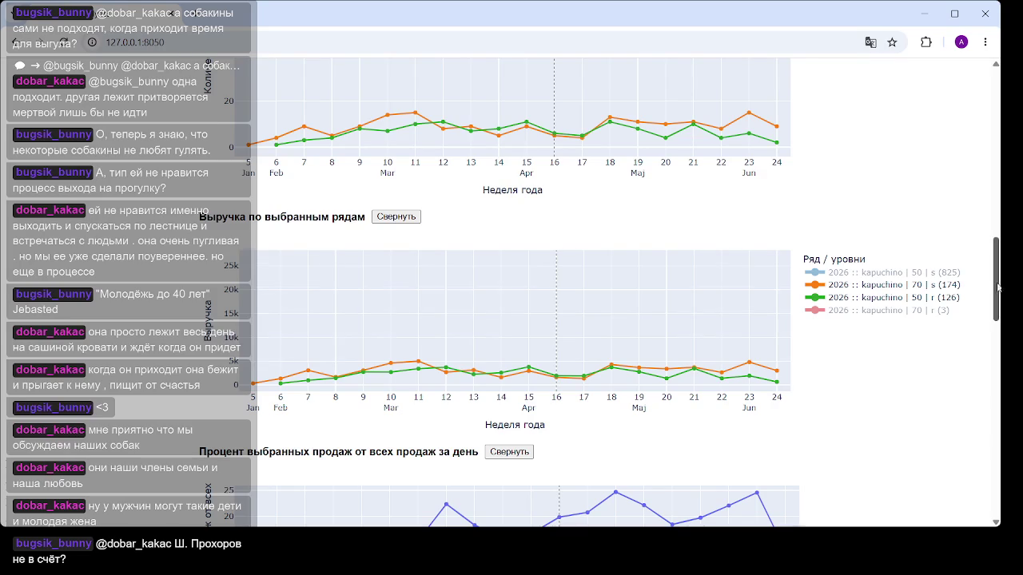
left_click_drag(996, 288, 997, 307)
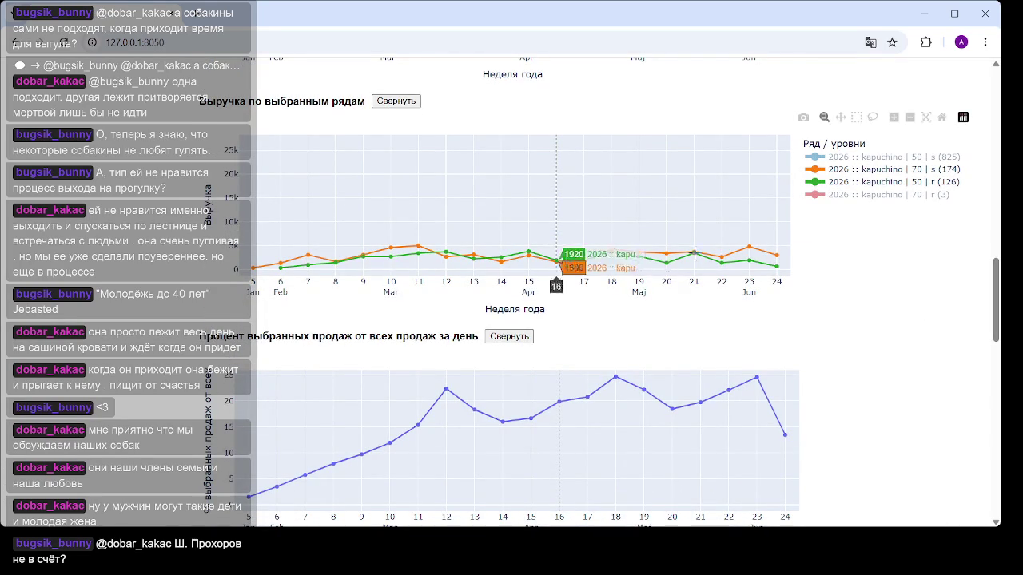
scroll(560, 264, "up", 3)
scroll(559, 264, "up", 2)
scroll(442, 304, "up", 2)
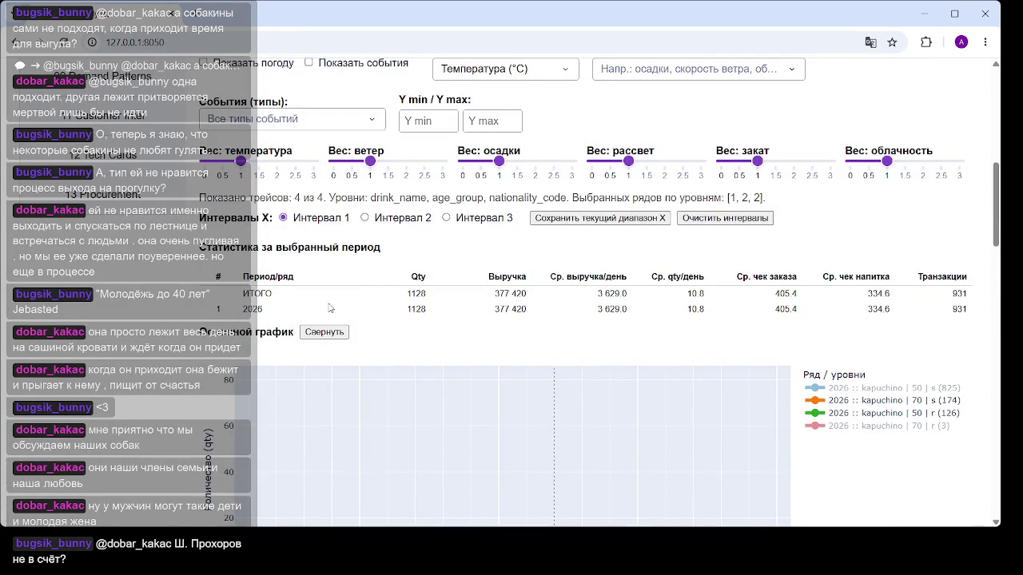
scroll(396, 314, "down", 5)
scroll(400, 249, "up", 3)
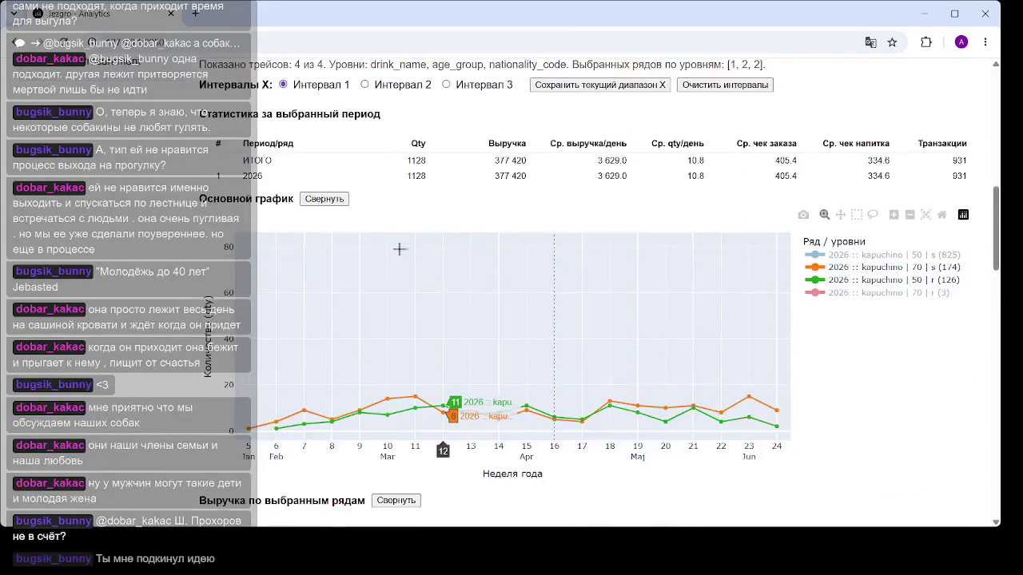
scroll(399, 250, "up", 2)
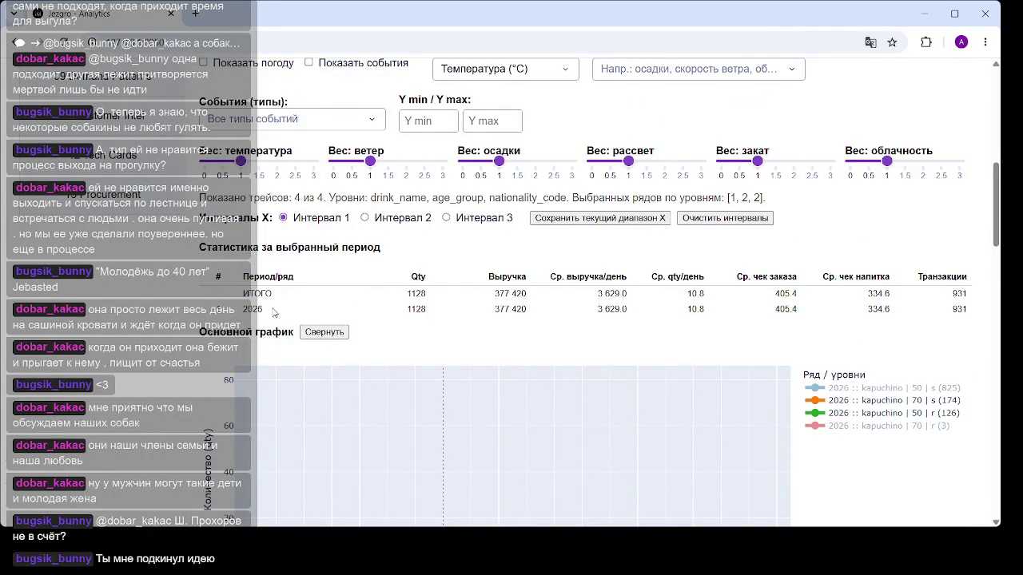
left_click_drag(274, 312, 183, 262)
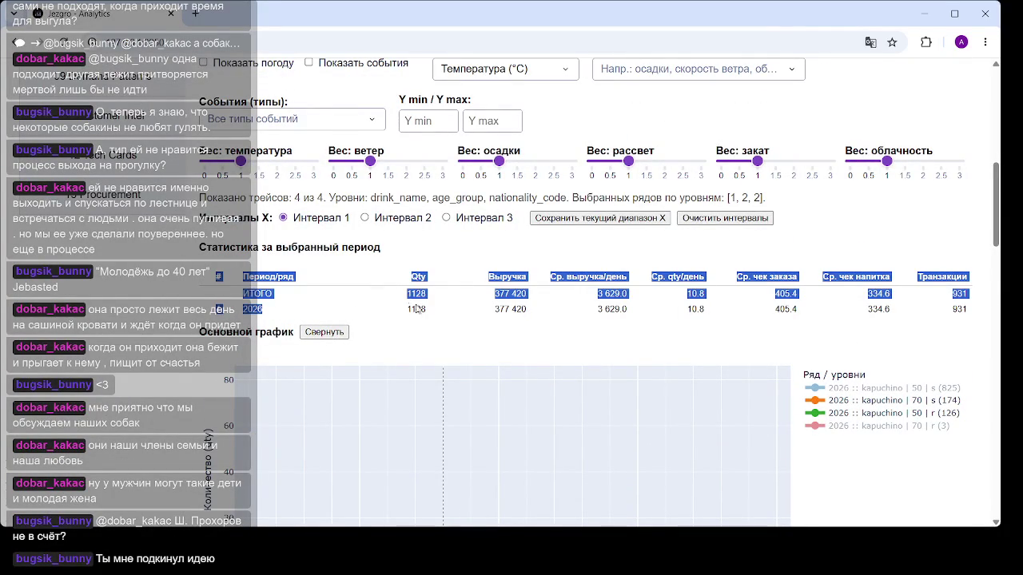
left_click(570, 303)
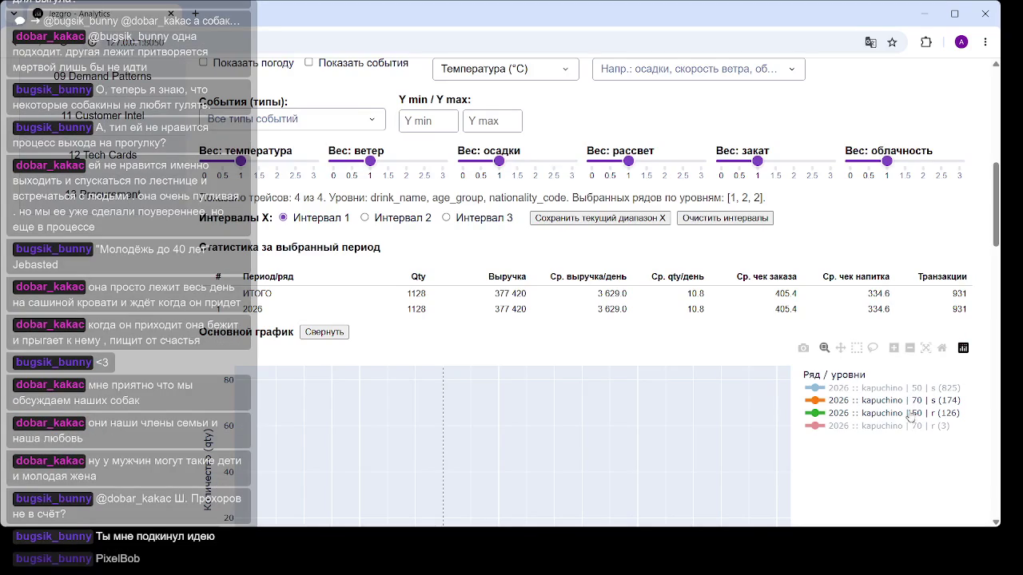
scroll(697, 389, "up", 2)
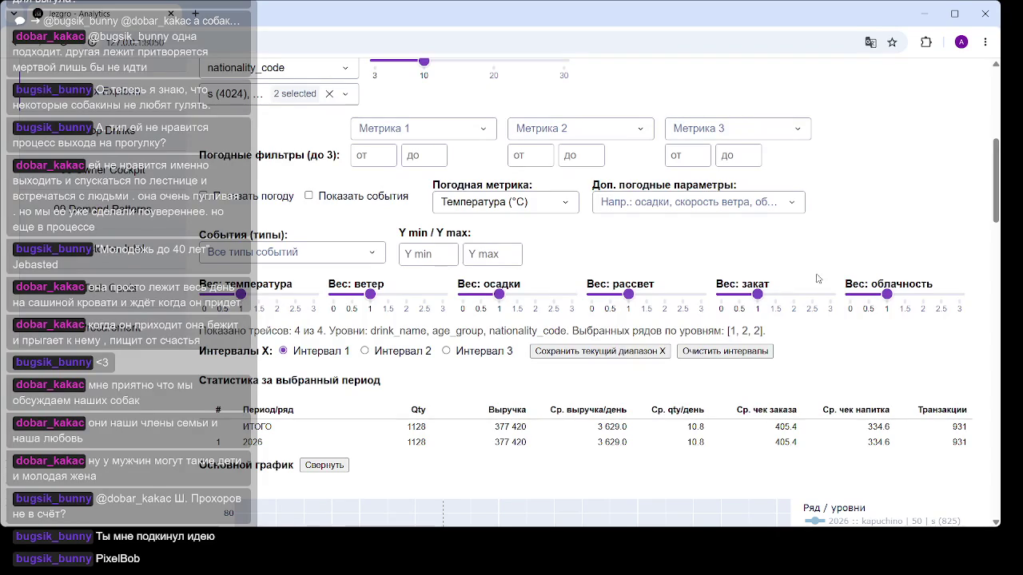
scroll(607, 232, "up", 2)
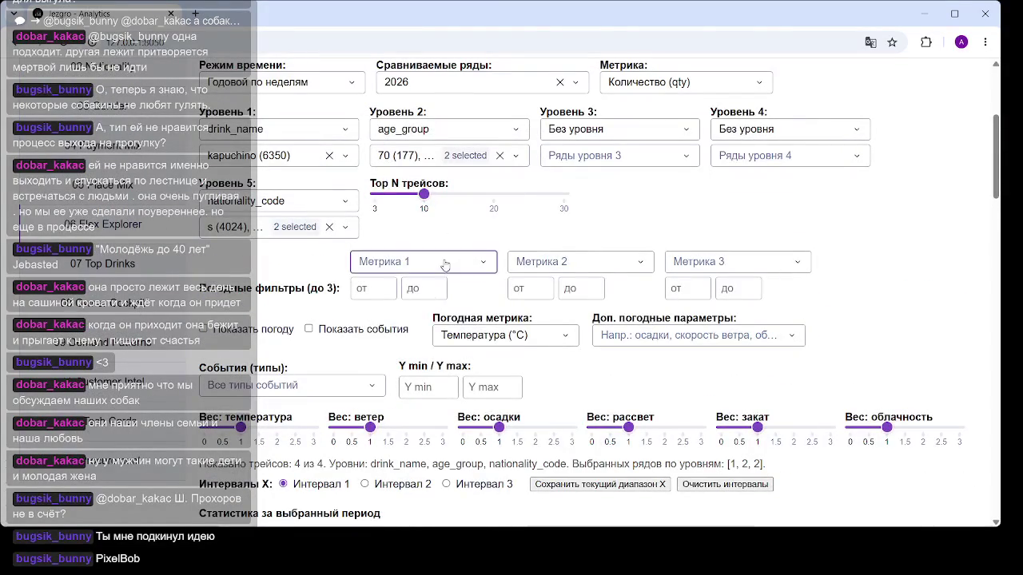
left_click(450, 264)
scroll(450, 264, "up", 2)
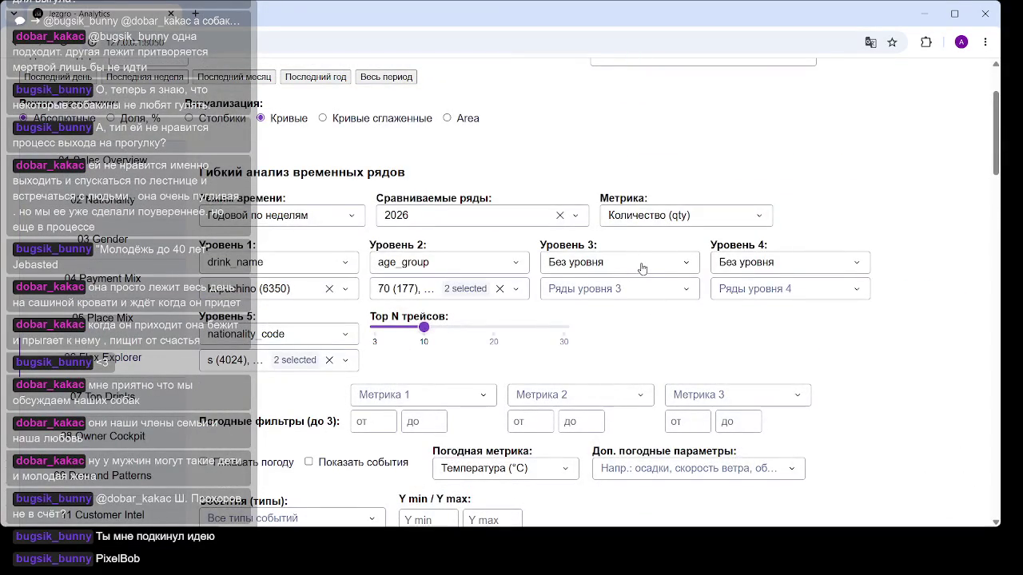
left_click(642, 268)
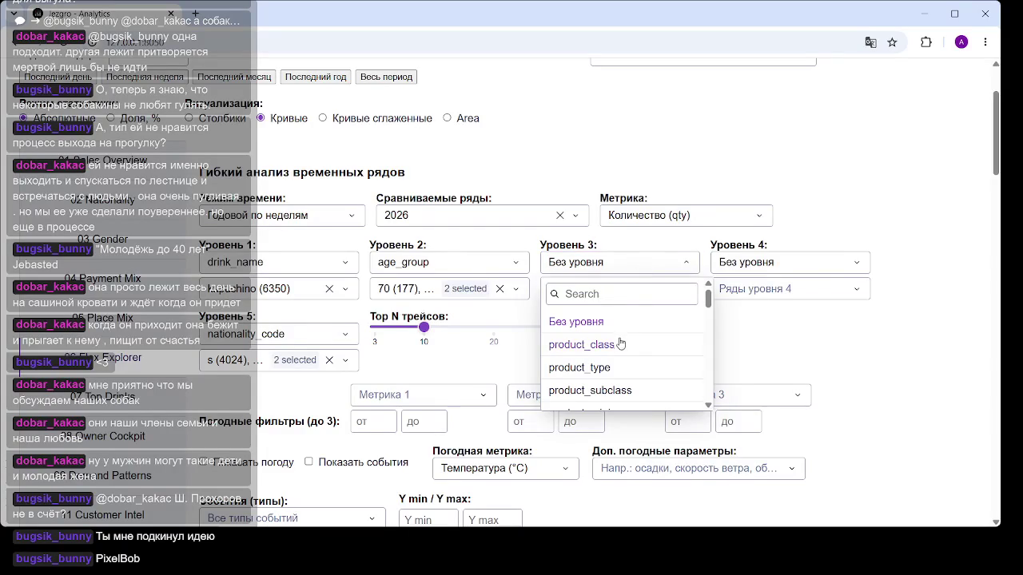
Set Уровень 3 to tips with values n (604) and d (533), splitting the kapuchino chart into eight lines.
scroll(621, 344, "down", 3)
scroll(646, 331, "down", 2)
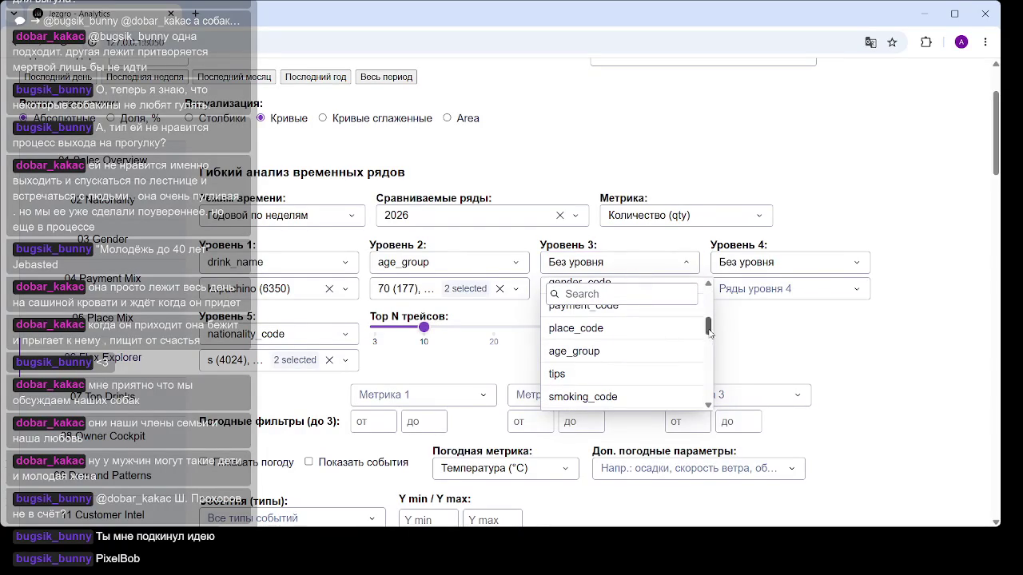
left_click(559, 374)
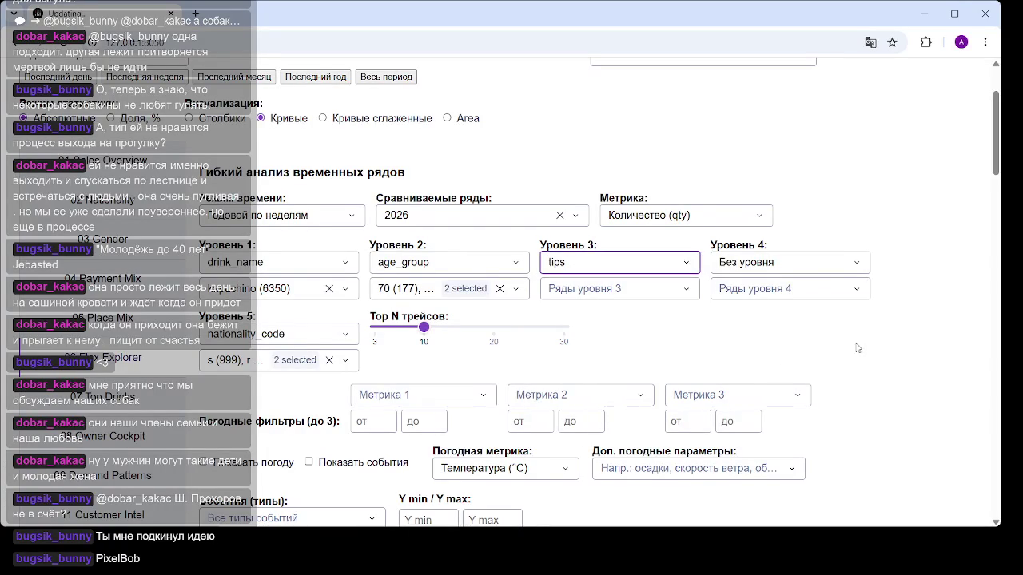
left_click(652, 291)
left_click(552, 366)
left_click(552, 388)
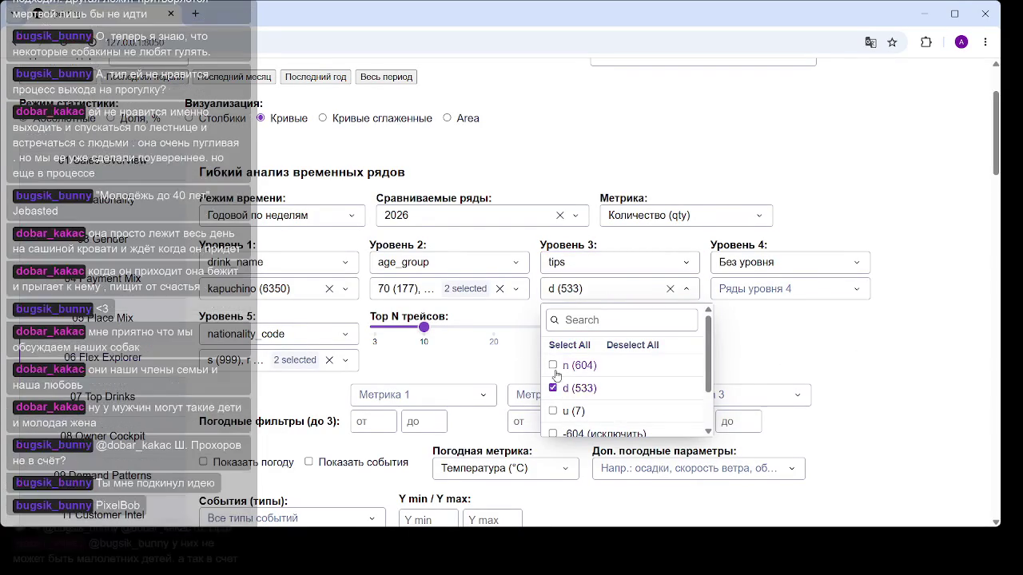
left_click(792, 360)
scroll(799, 327, "down", 5)
scroll(804, 326, "down", 3)
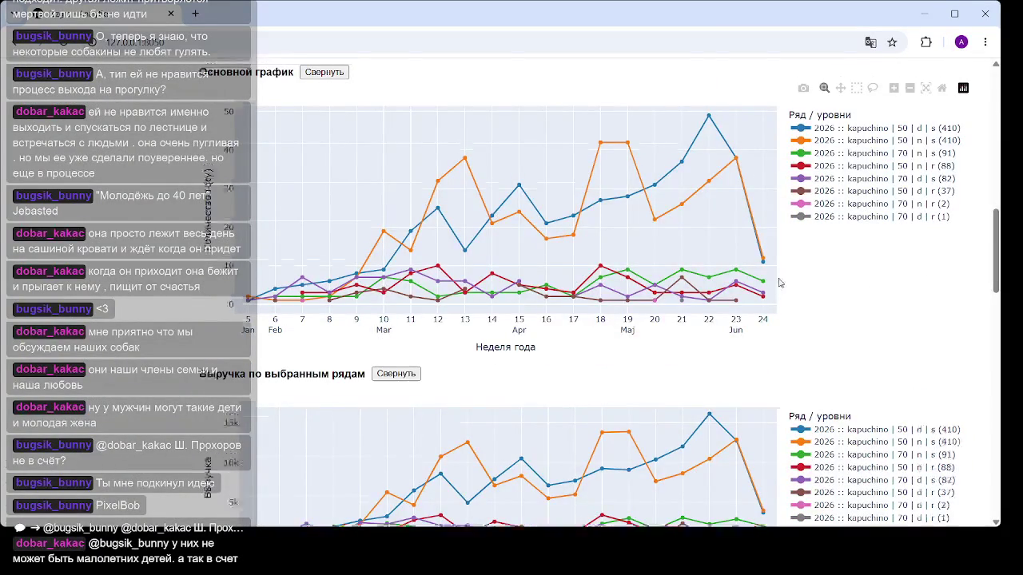
scroll(780, 283, "up", 3)
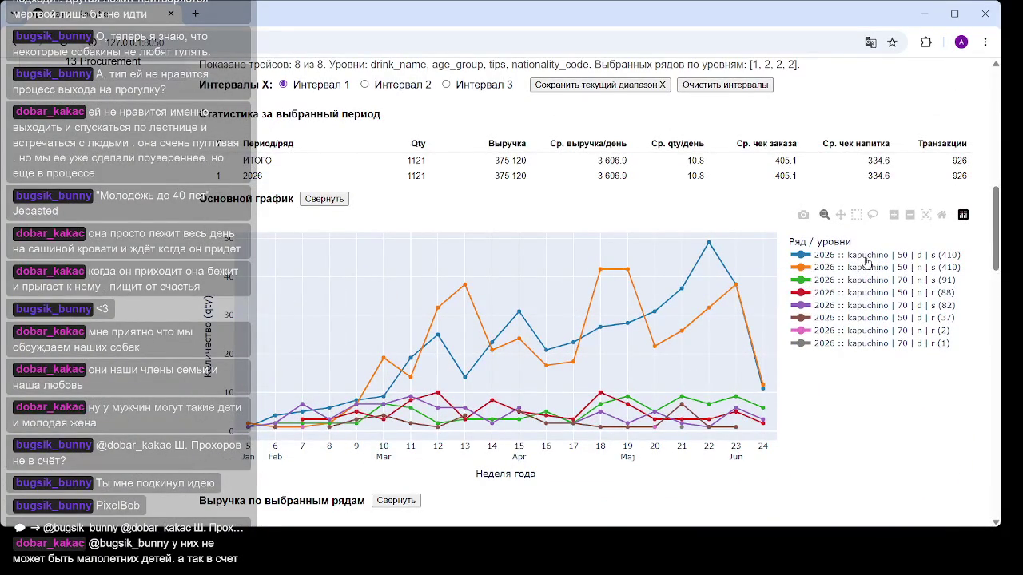
Hide the 50 | d | s, 50 | n | s, 70 | n | r, 70 | d | r, 50 | n | r and 70 | n | s series.
left_click(865, 256)
left_click(876, 269)
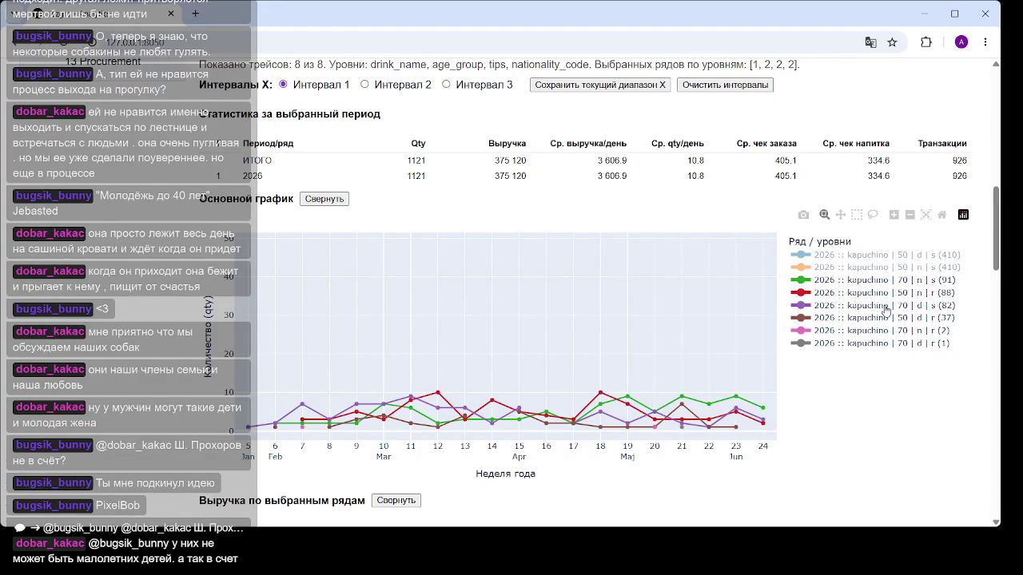
left_click(879, 331)
left_click(876, 344)
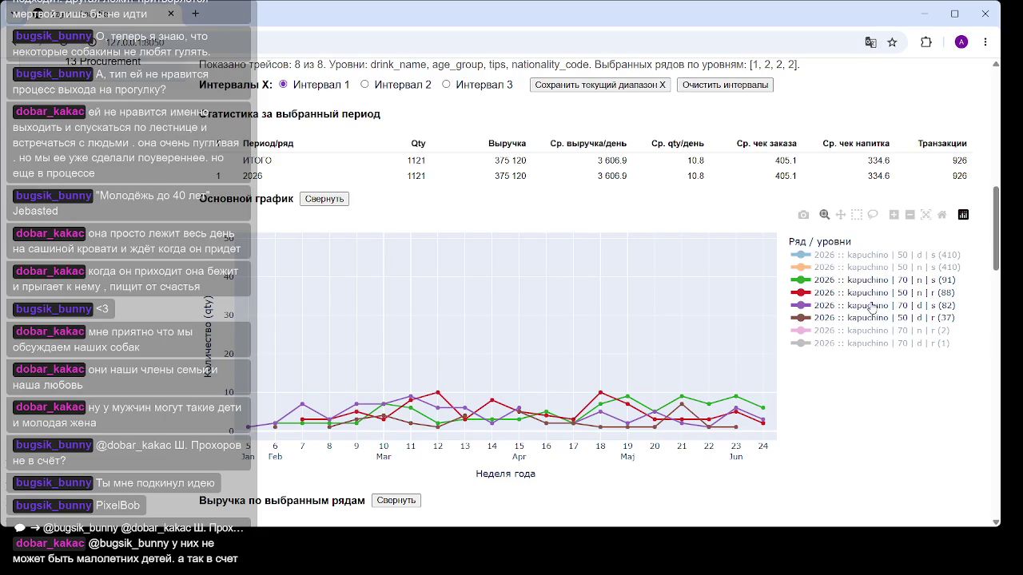
left_click(878, 292)
left_click(877, 285)
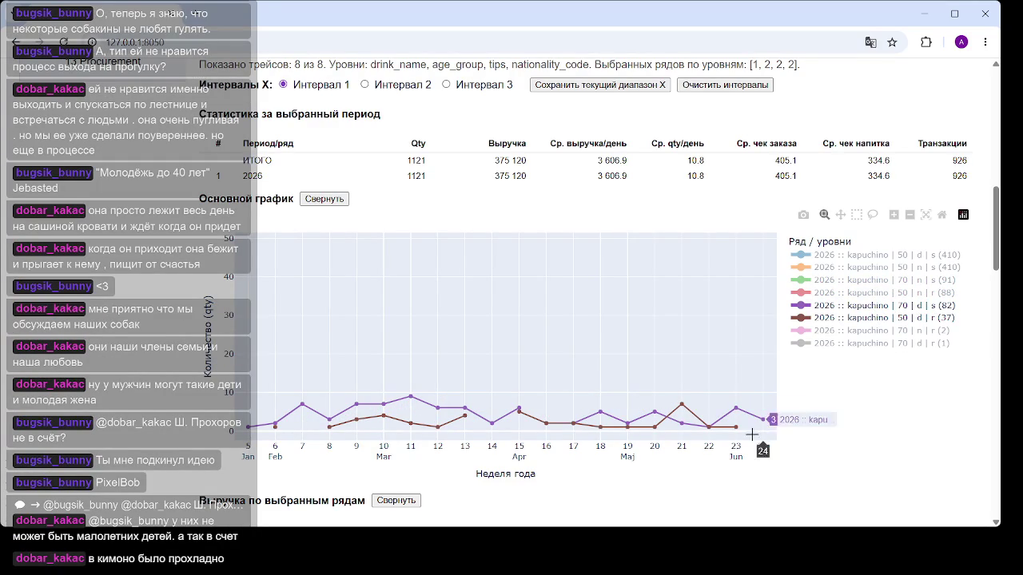
mouse_move(681, 405)
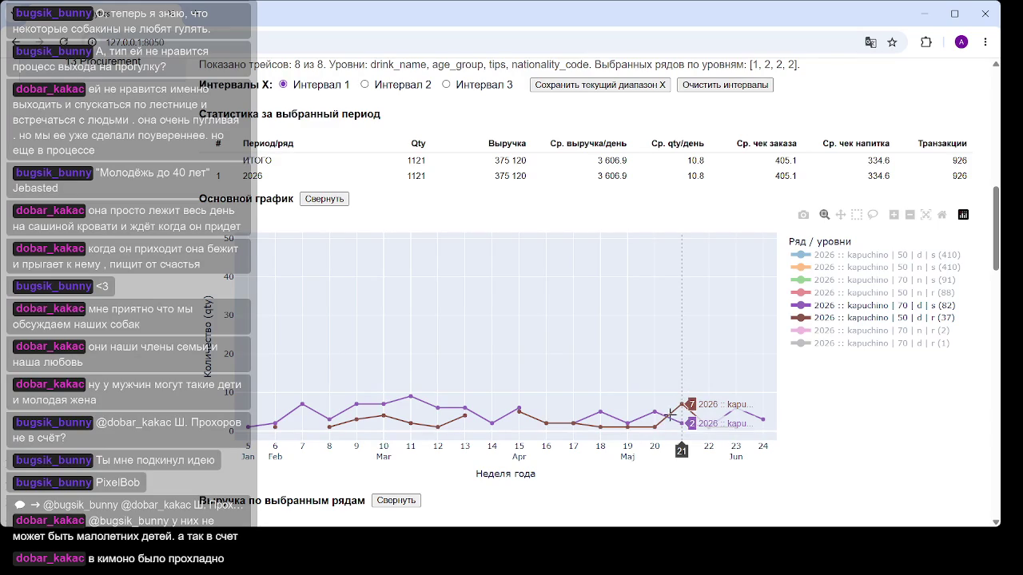
scroll(695, 381, "down", 1)
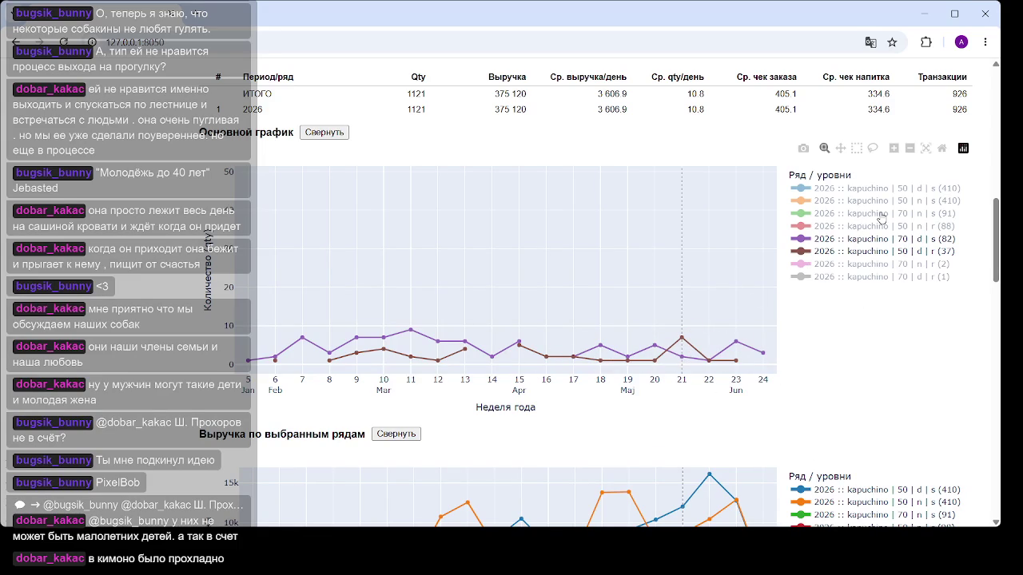
Adjust the legend so only 70 | d | s and 50 | d | r remain plotted, then review the charts.
left_click(880, 214)
left_click(883, 227)
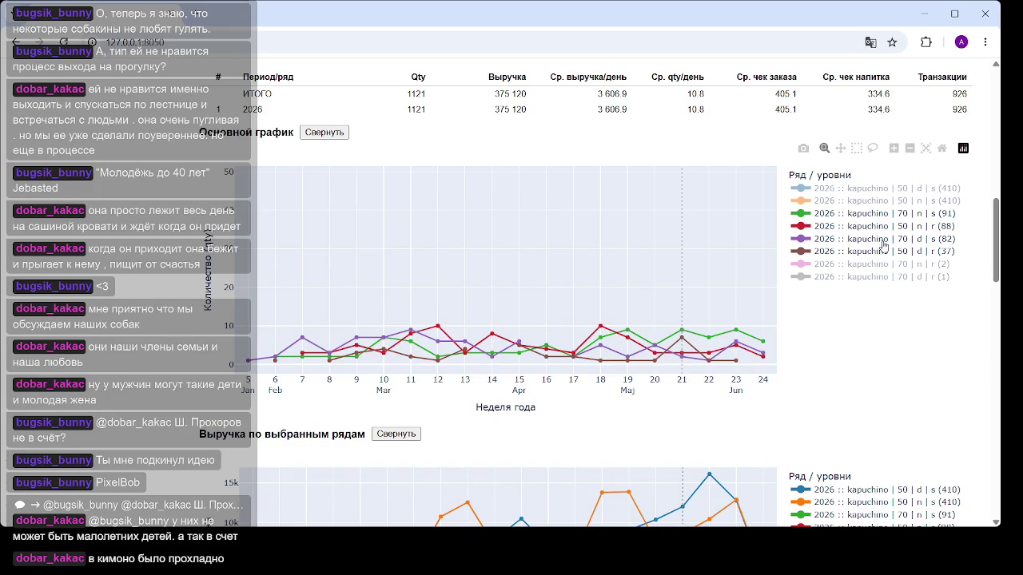
left_click(880, 251)
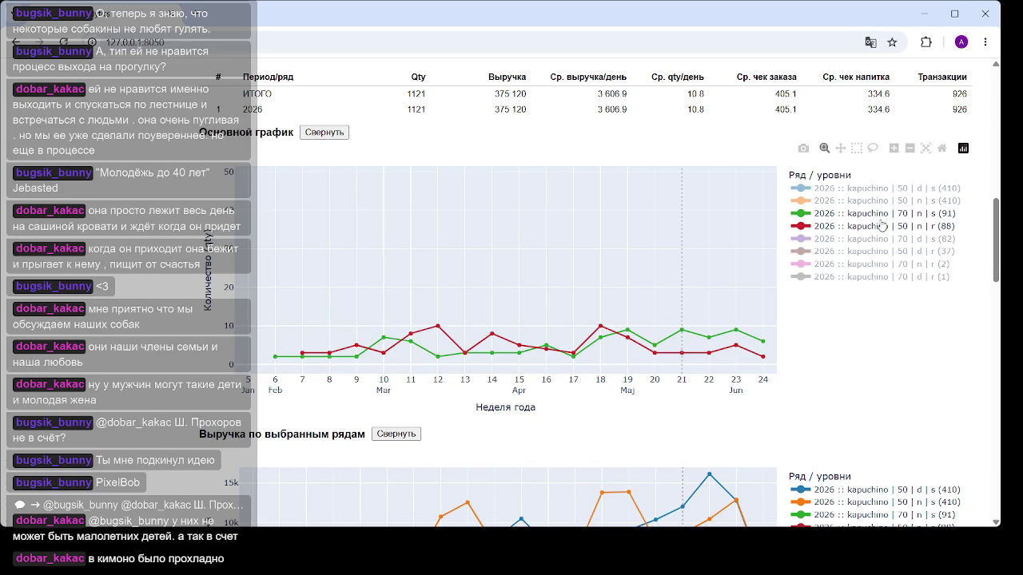
left_click(878, 243)
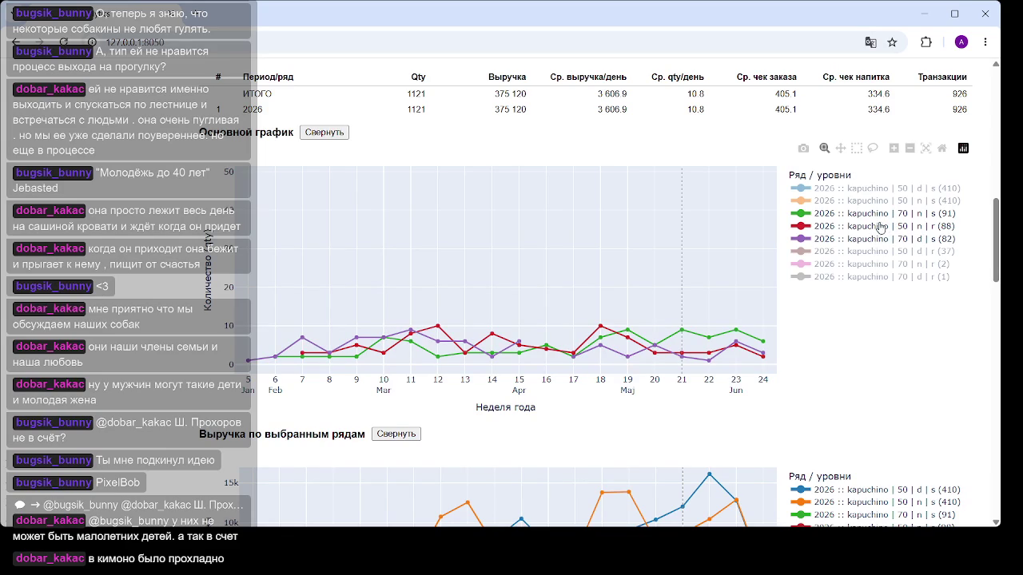
left_click(879, 214)
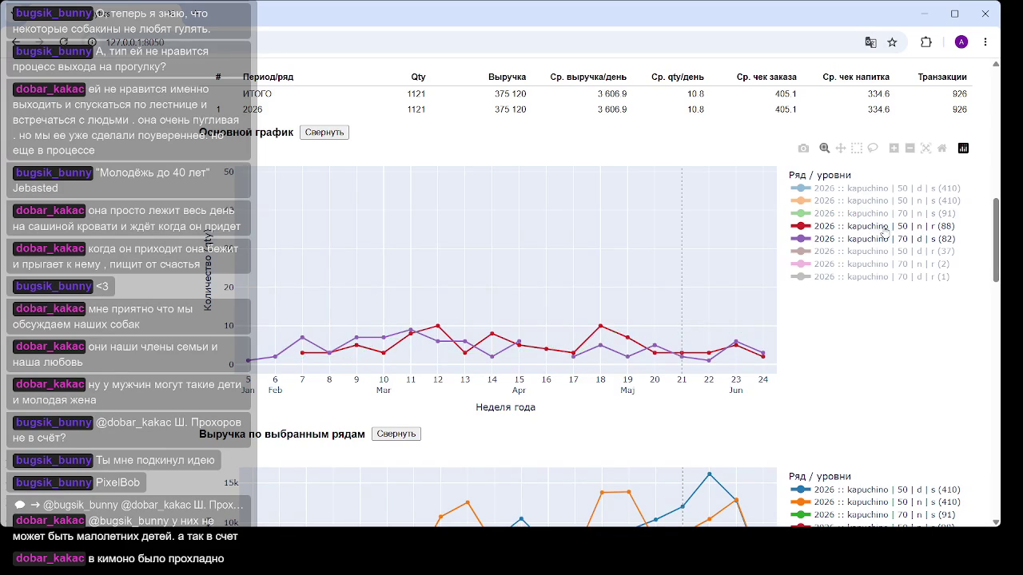
left_click(876, 251)
left_click(876, 227)
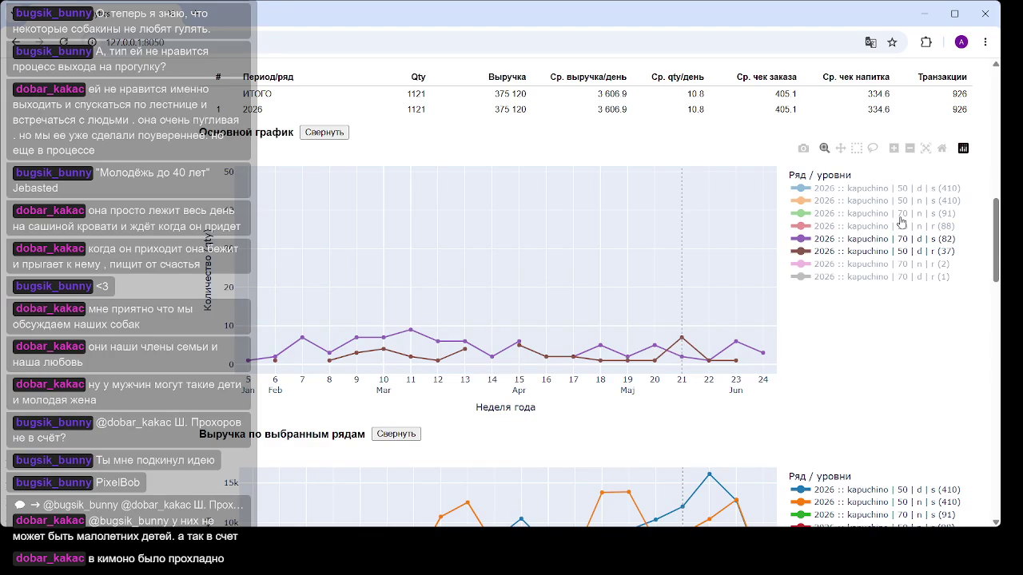
scroll(587, 290, "down", 4)
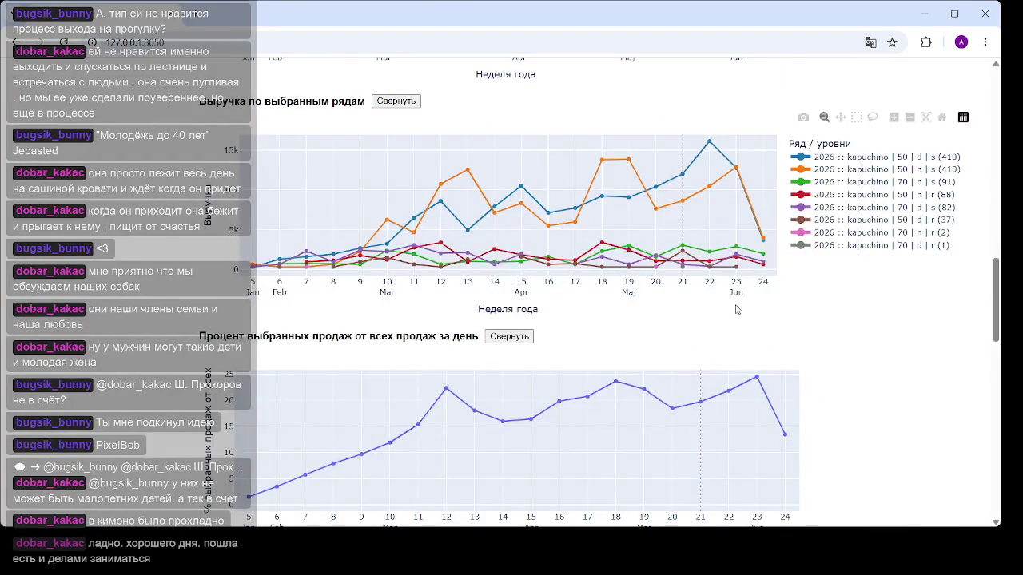
scroll(736, 309, "up", 1)
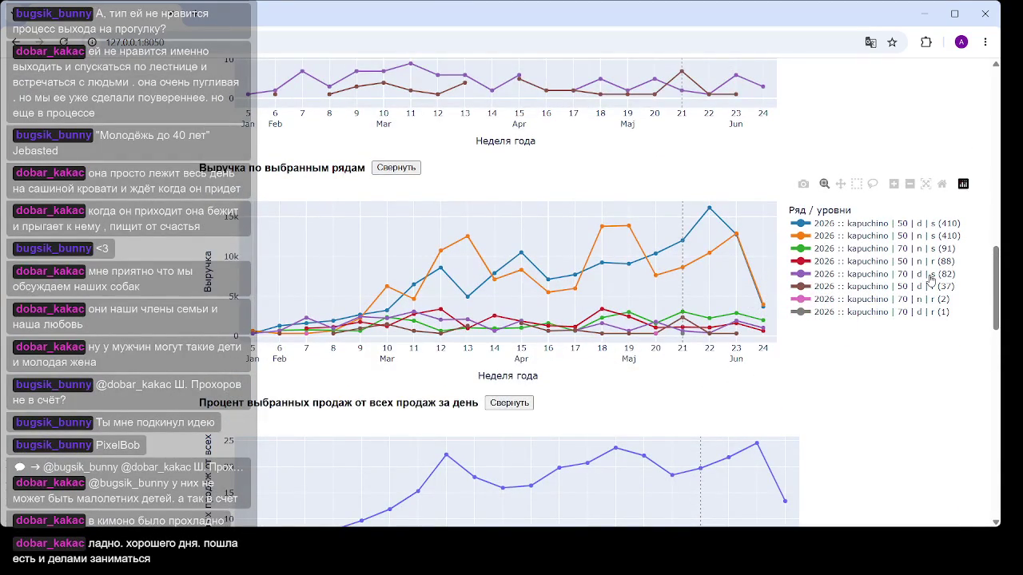
scroll(634, 286, "down", 3)
scroll(663, 292, "up", 1)
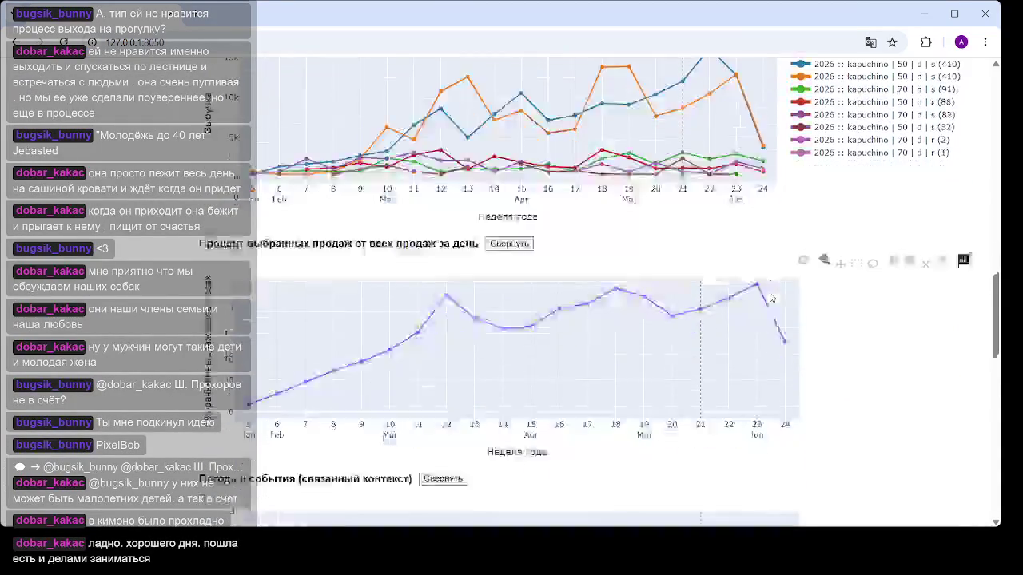
scroll(696, 295, "down", 1)
scroll(639, 316, "up", 5)
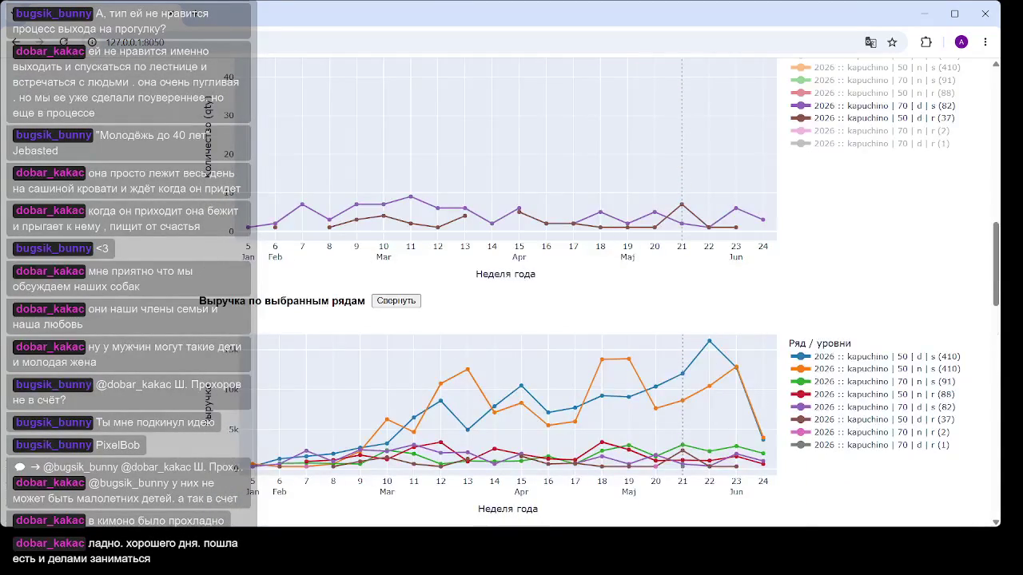
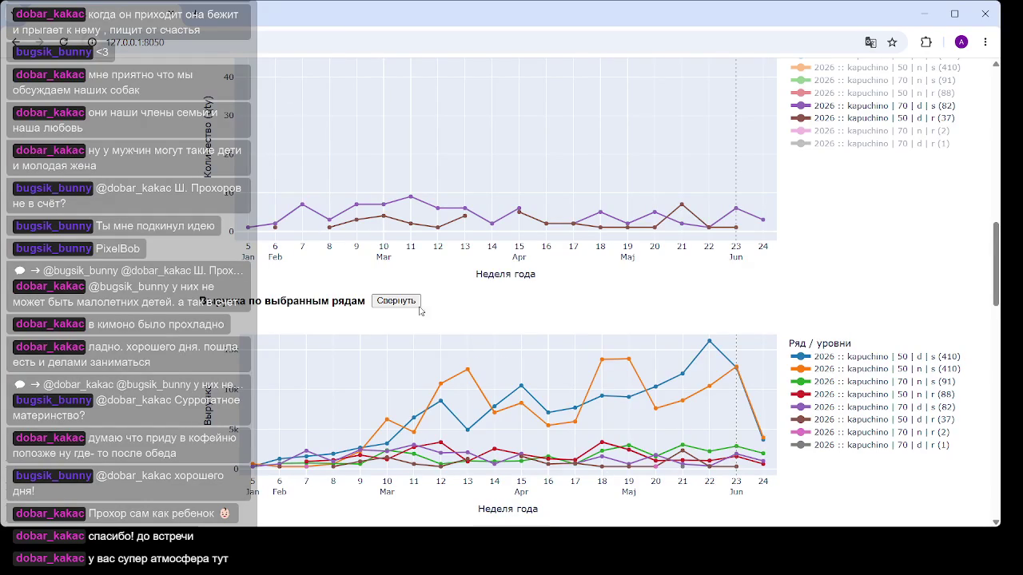
Reload the dashboard and open the Jezgro analytics page with KPI totals of 9 944 270 RSD.
left_click(296, 42)
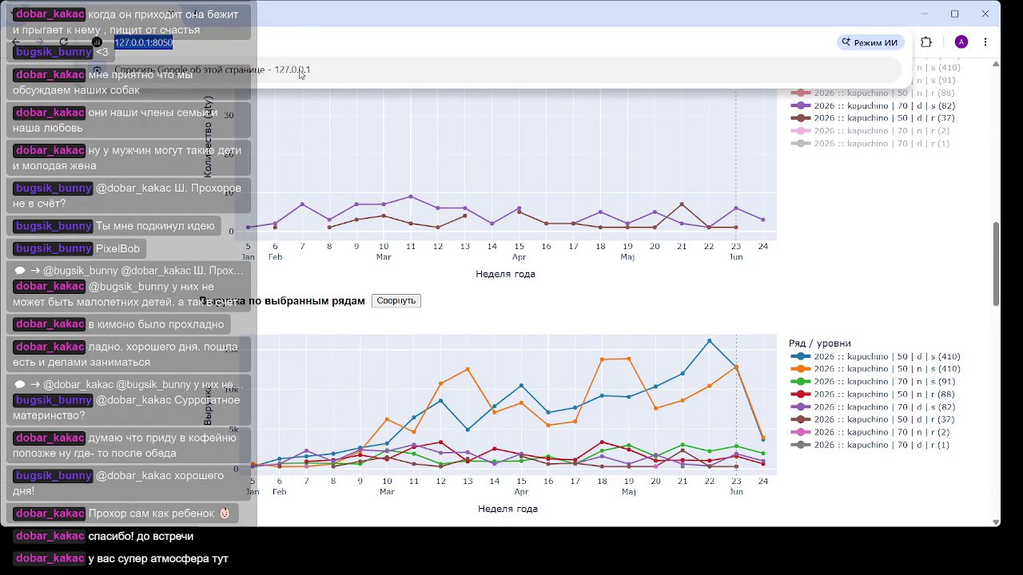
key("Return")
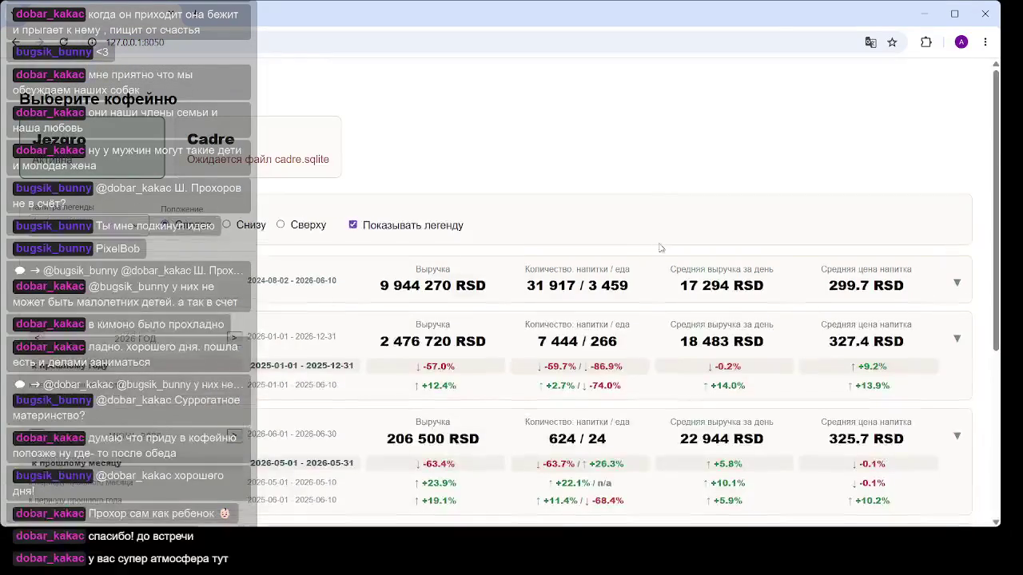
scroll(399, 204, "down", 3)
scroll(322, 220, "down", 1)
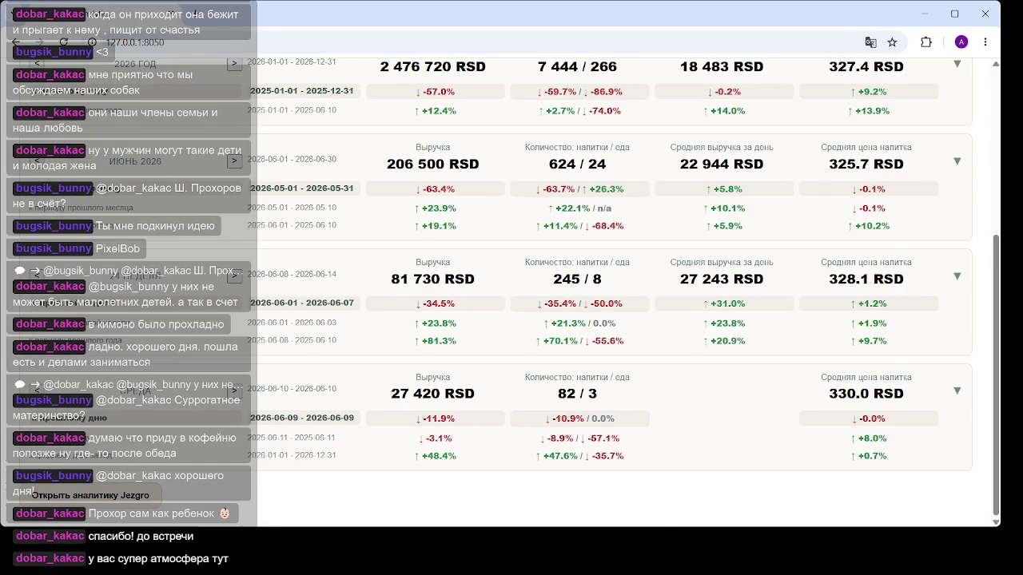
left_click(118, 503)
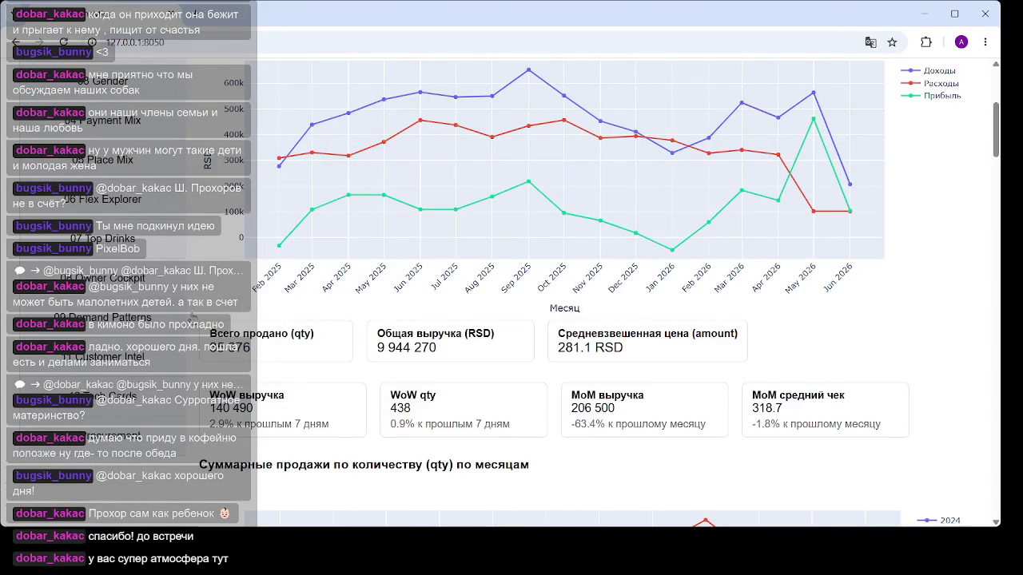
left_click_drag(193, 318, 822, 407)
left_click(951, 376)
scroll(496, 238, "down", 2)
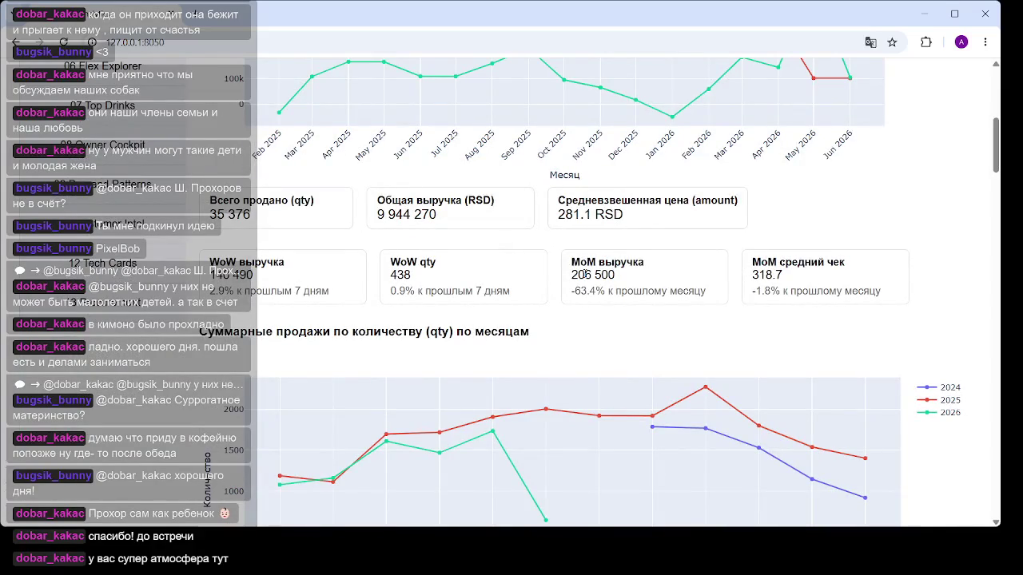
scroll(418, 297, "down", 3)
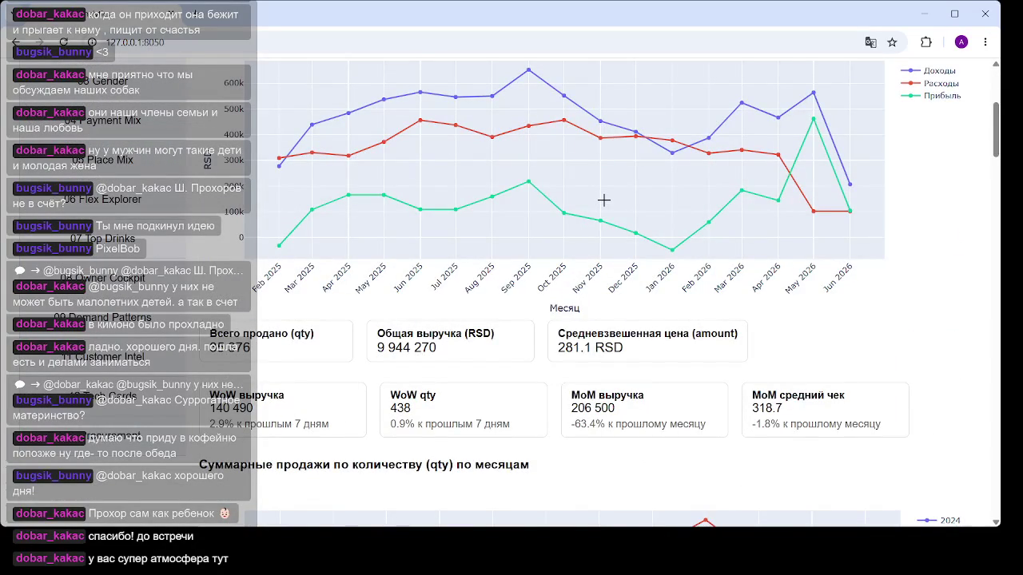
scroll(424, 191, "up", 2)
mouse_move(414, 171)
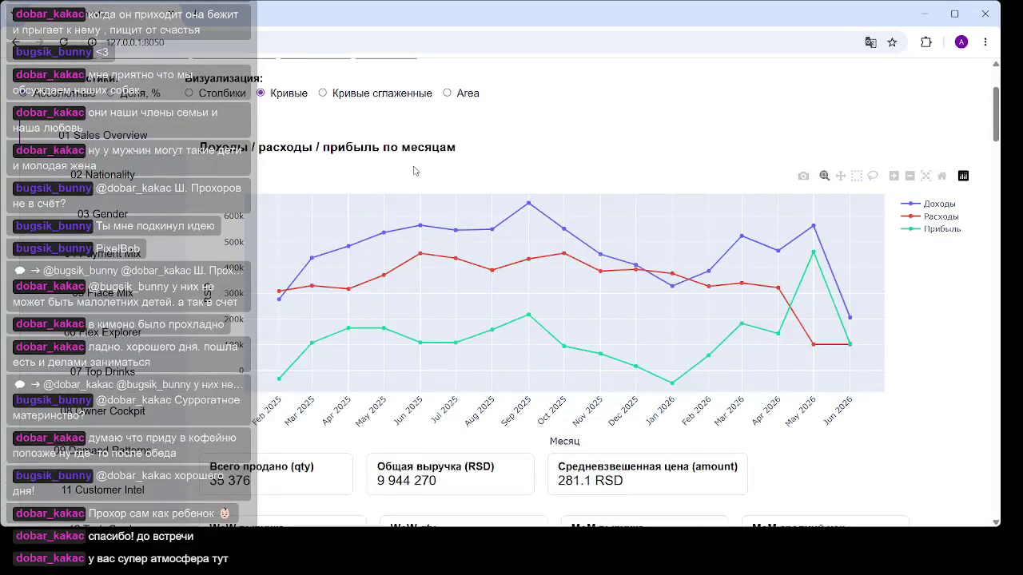
left_click(447, 93)
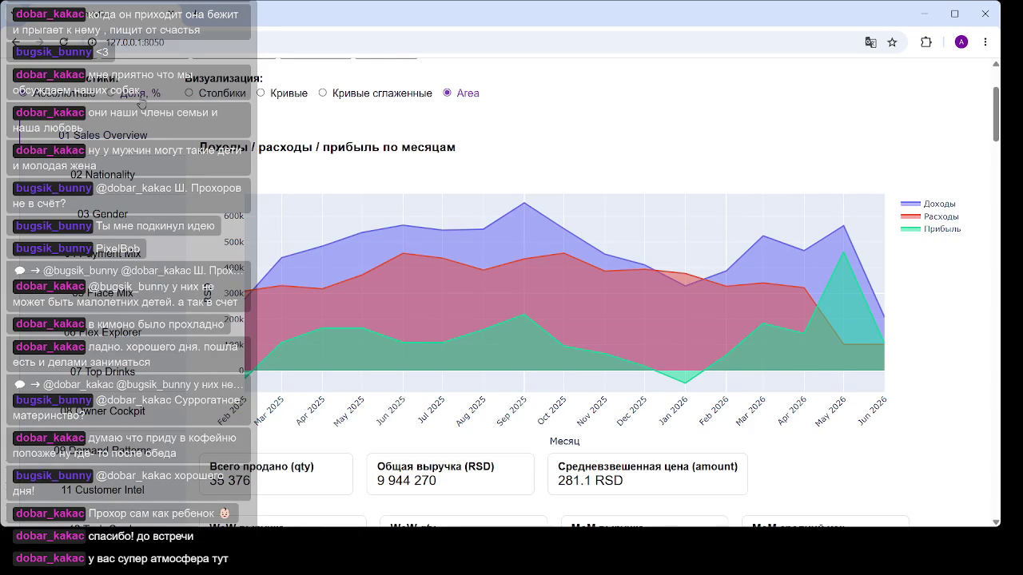
left_click(268, 93)
scroll(484, 199, "down", 2)
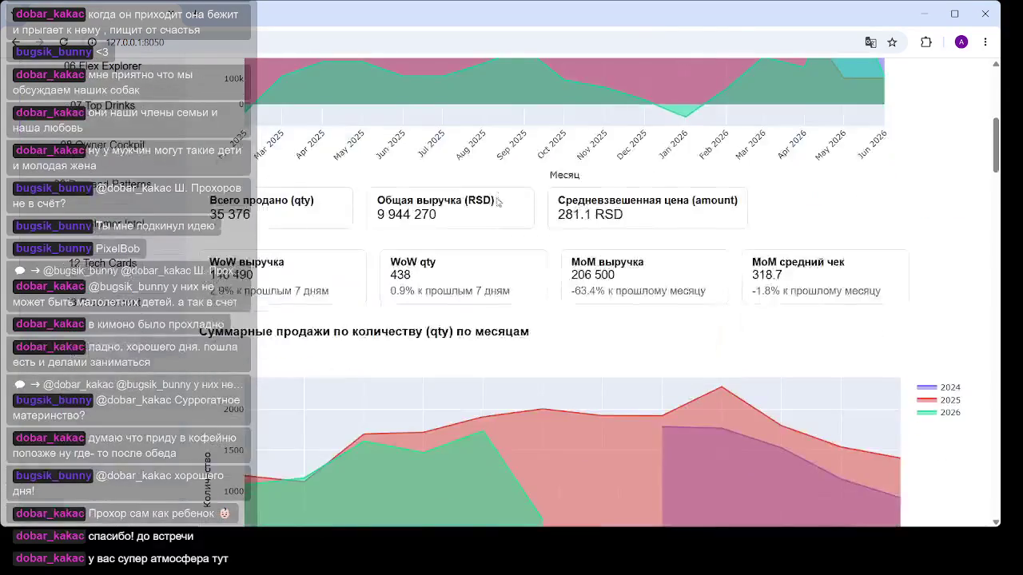
scroll(349, 189, "down", 3)
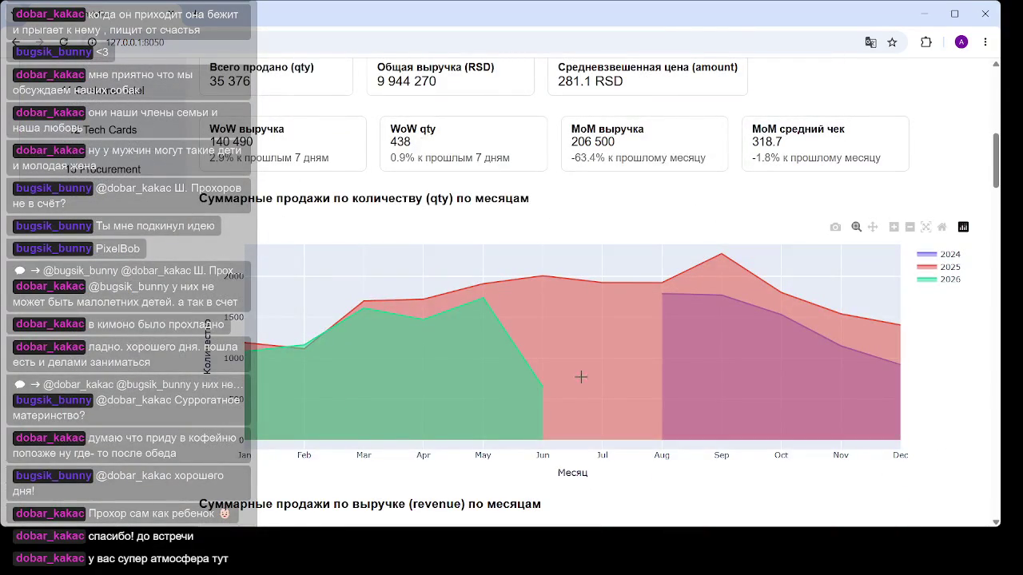
mouse_move(560, 447)
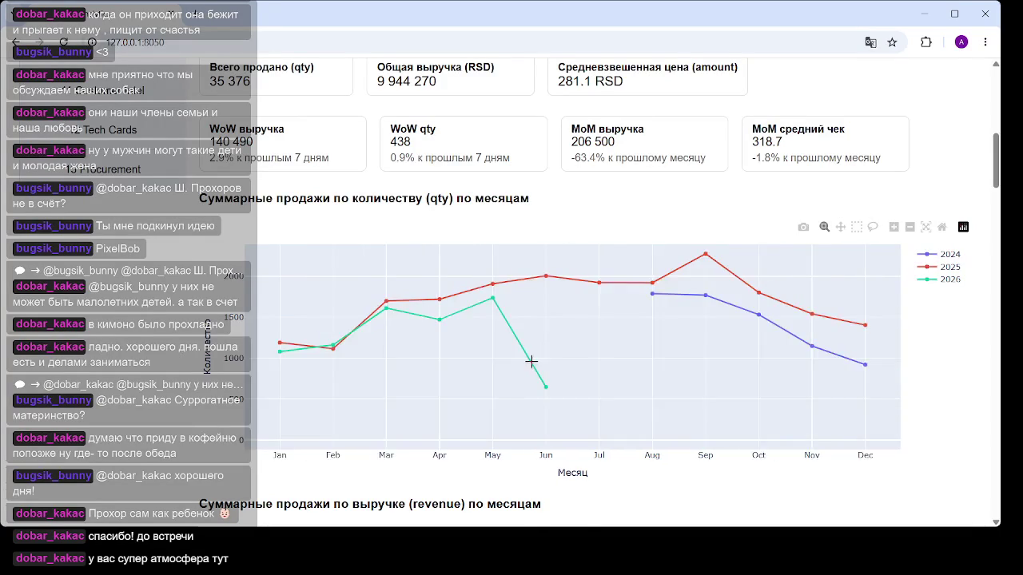
scroll(530, 361, "up", 5)
left_click(537, 136)
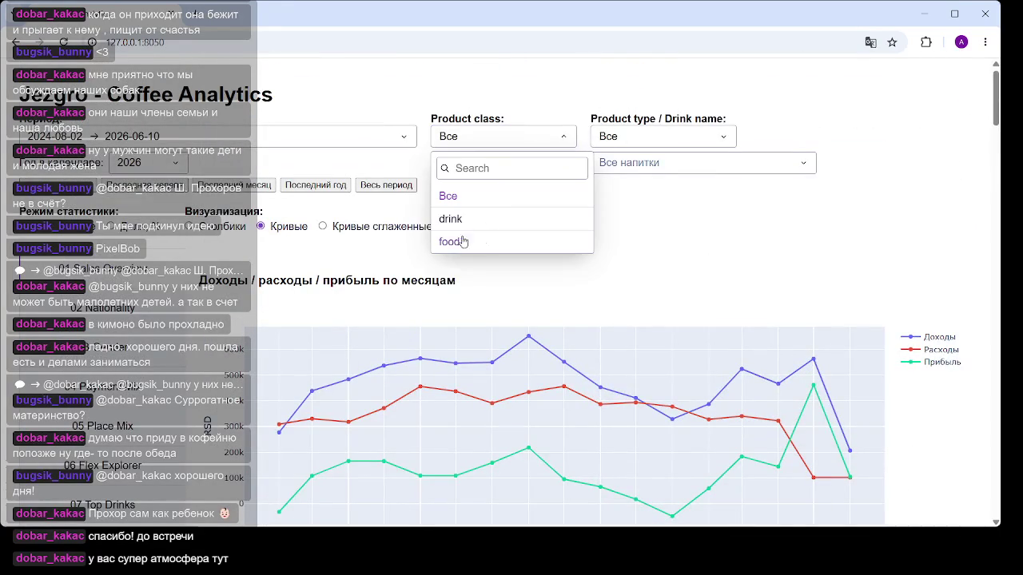
Filter the dashboard to the drink product class: 31 917 sold, 9 566 050 RSD revenue.
left_click(450, 219)
scroll(721, 221, "down", 5)
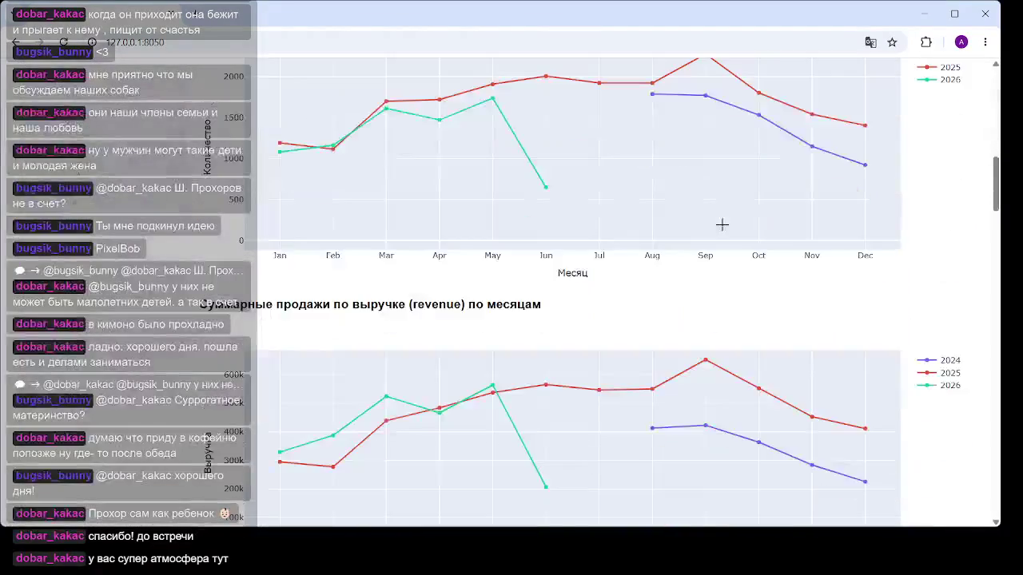
scroll(531, 242, "down", 3)
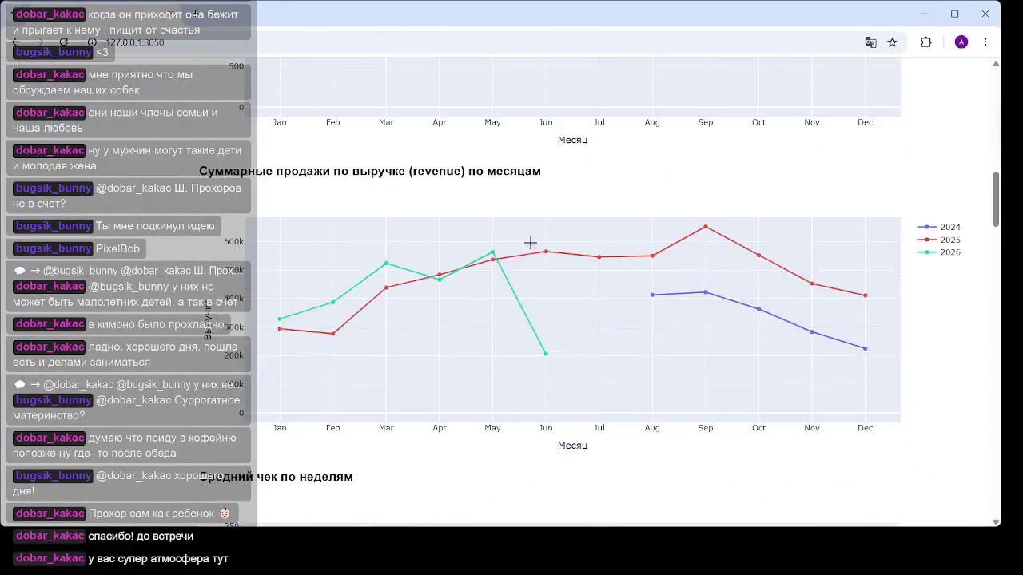
scroll(530, 242, "up", 2)
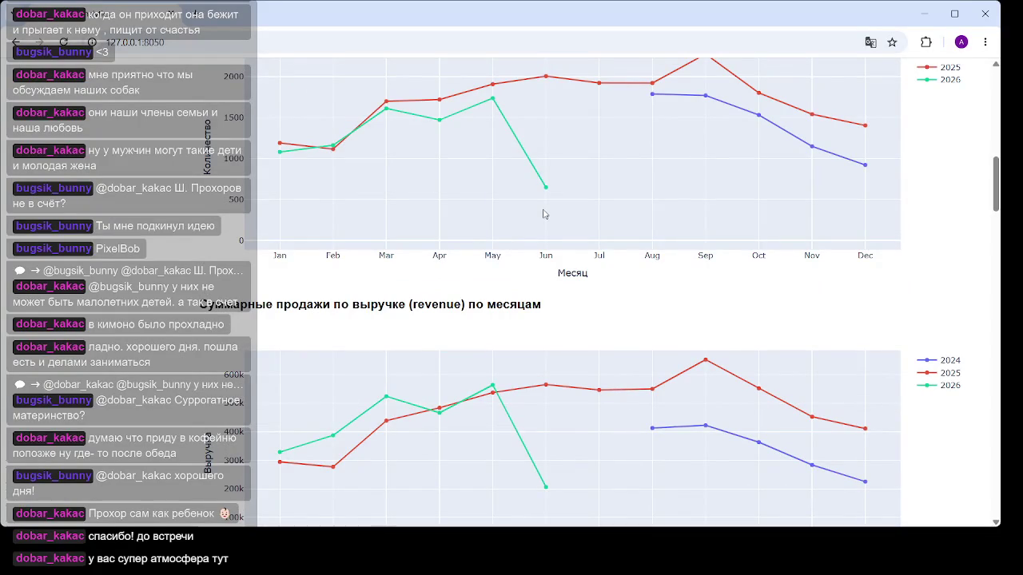
scroll(544, 214, "up", 4)
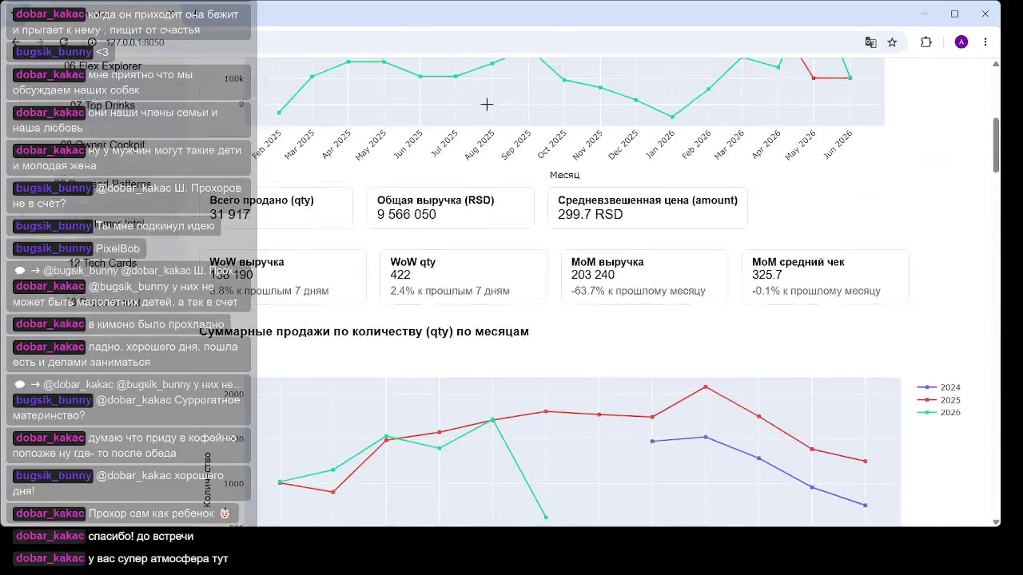
scroll(487, 103, "down", 2)
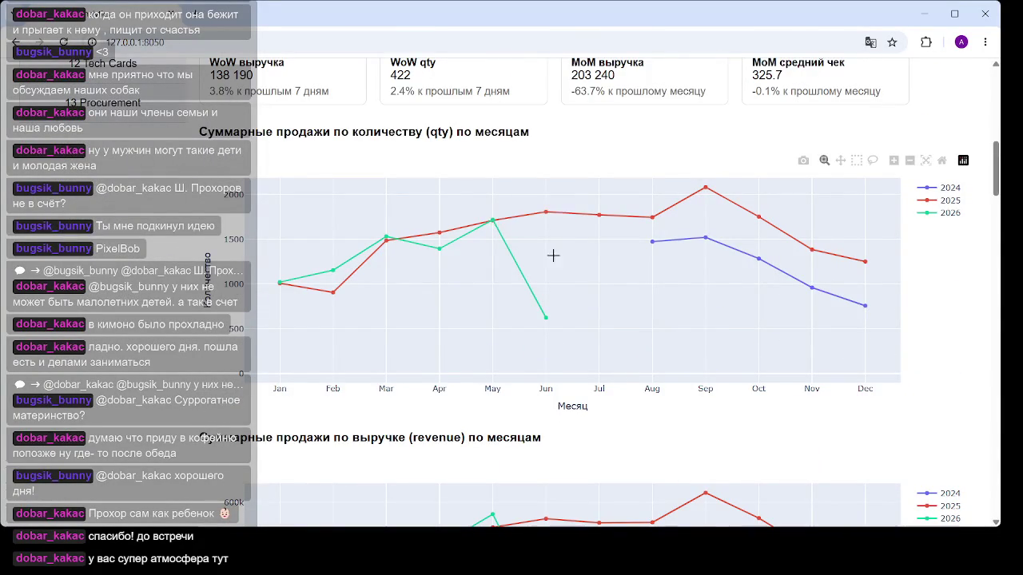
mouse_move(546, 211)
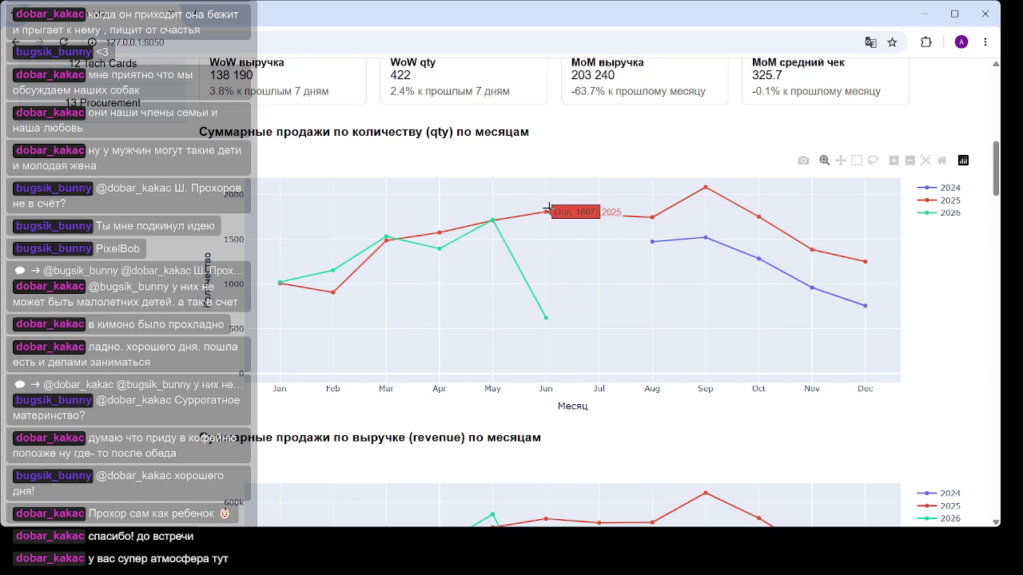
Scroll through the drinks-only monthly and weekly sales charts.
scroll(542, 208, "down", 3)
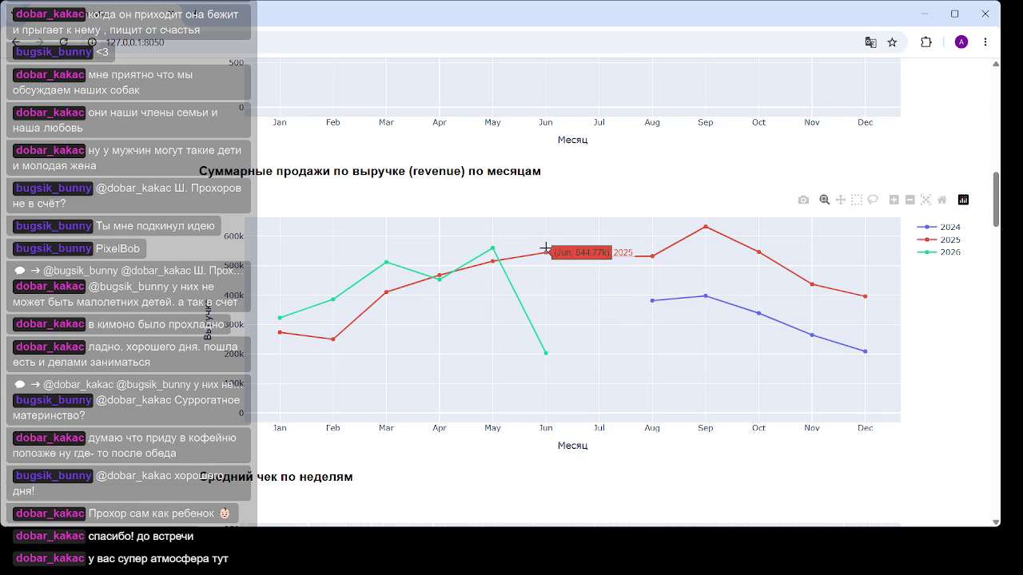
scroll(559, 247, "down", 3)
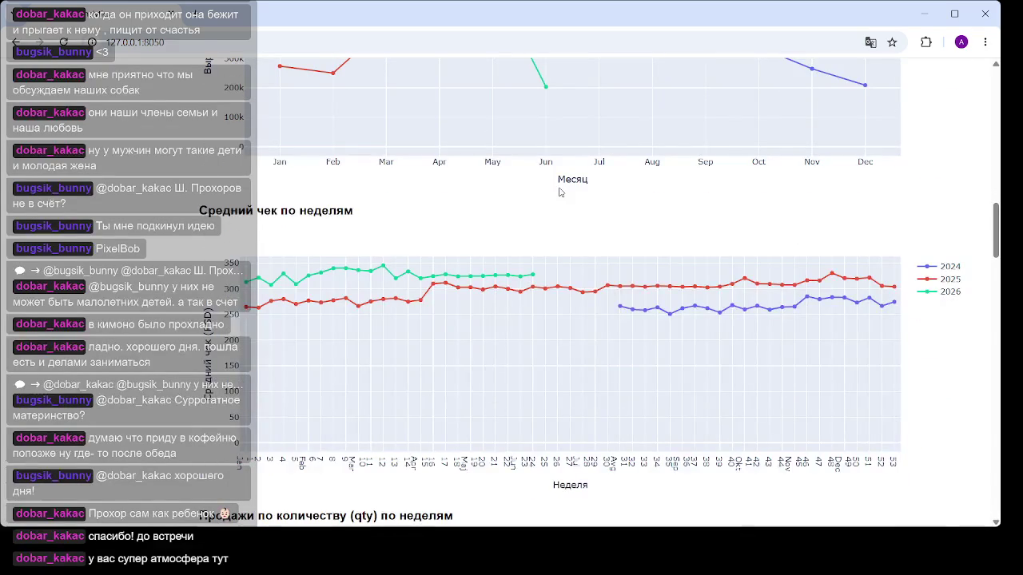
mouse_move(477, 276)
scroll(523, 264, "down", 3)
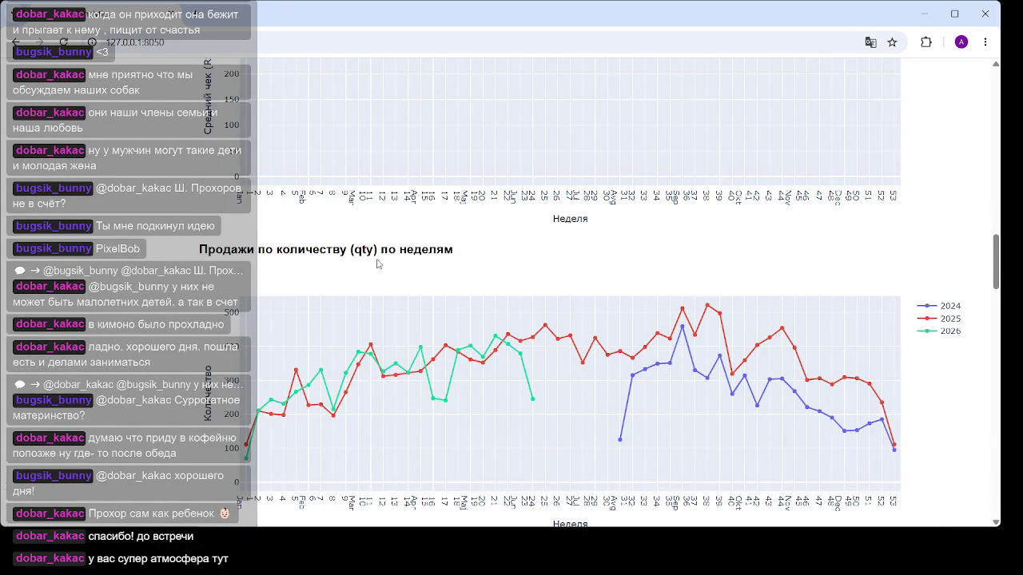
scroll(552, 267, "down", 2)
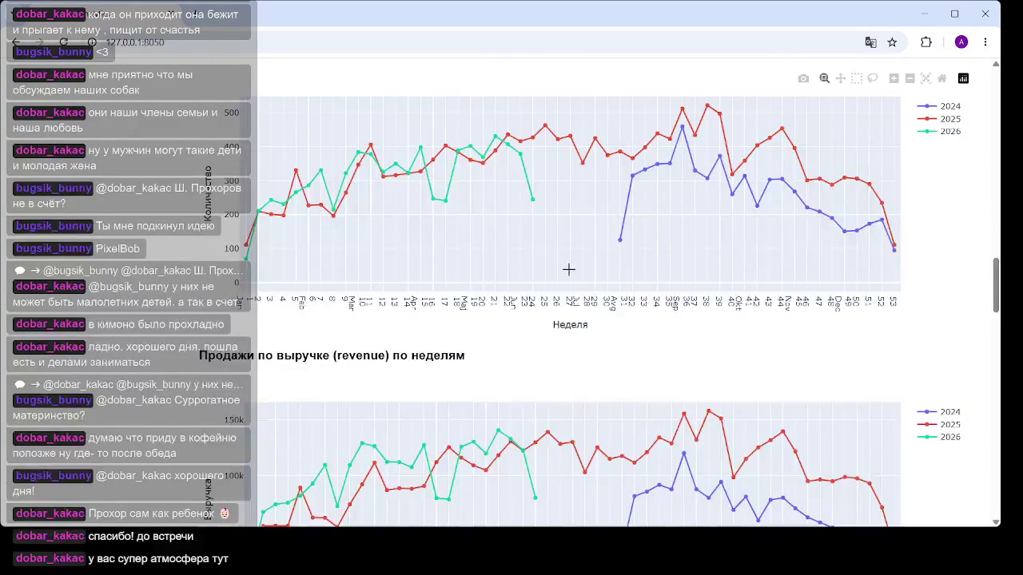
scroll(575, 226, "down", 2)
scroll(572, 227, "down", 4)
scroll(559, 231, "down", 2)
scroll(502, 246, "up", 2)
scroll(769, 213, "up", 4)
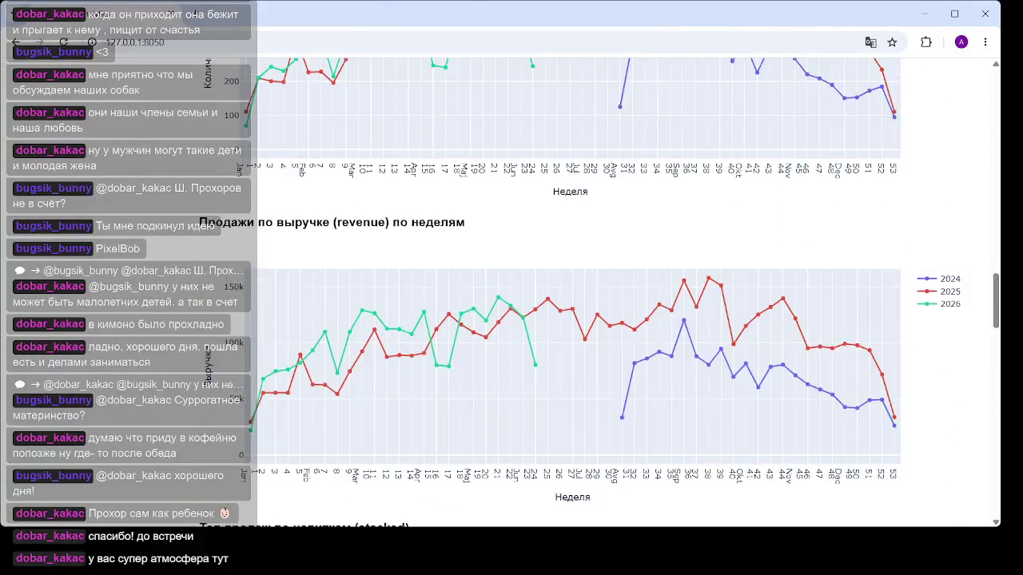
left_click_drag(998, 302, 974, 128)
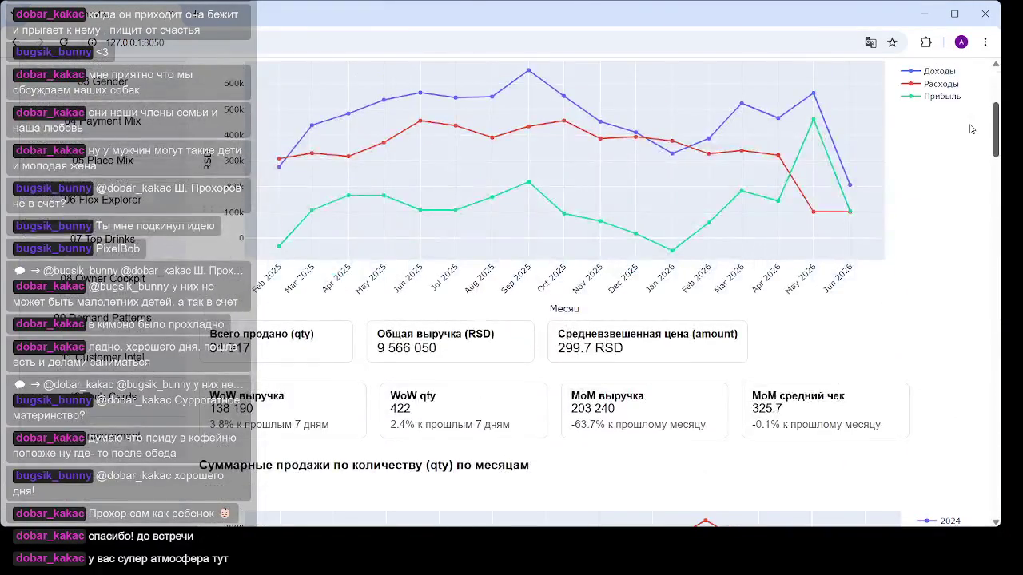
mouse_move(973, 128)
left_mouse_down()
mouse_move(974, 116)
mouse_move(982, 196)
left_mouse_up()
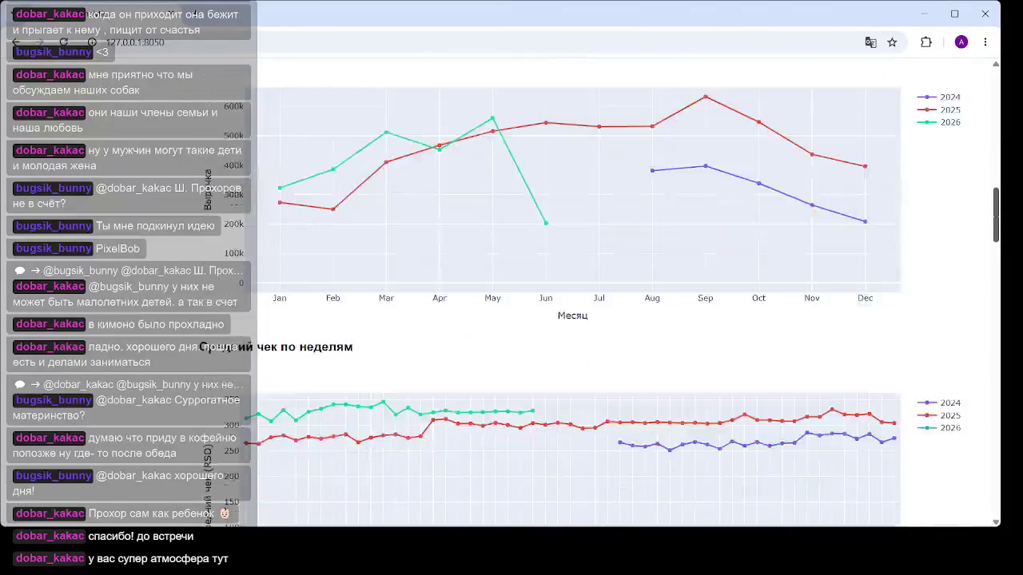
scroll(447, 180, "up", 2)
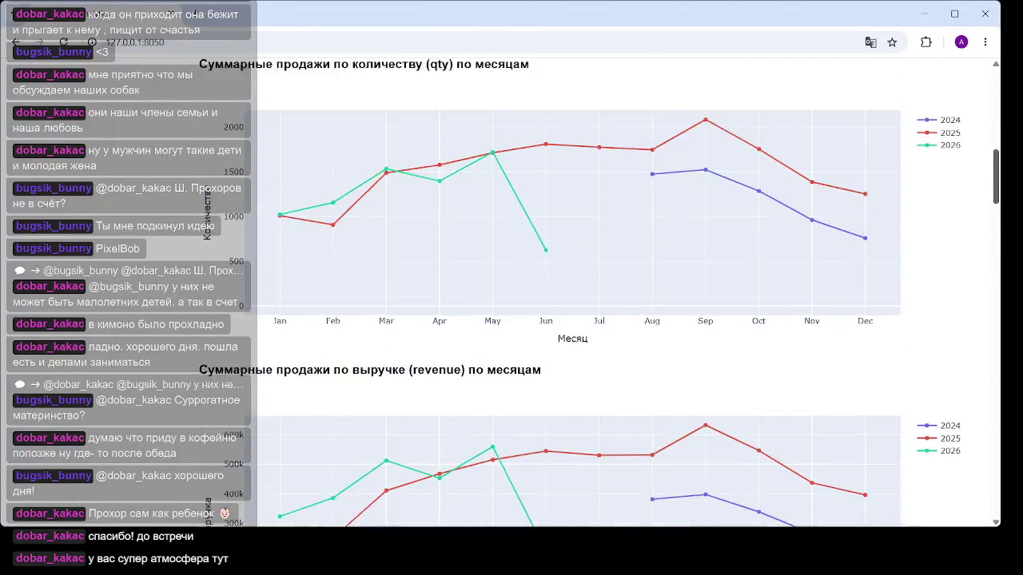
scroll(447, 180, "down", 1)
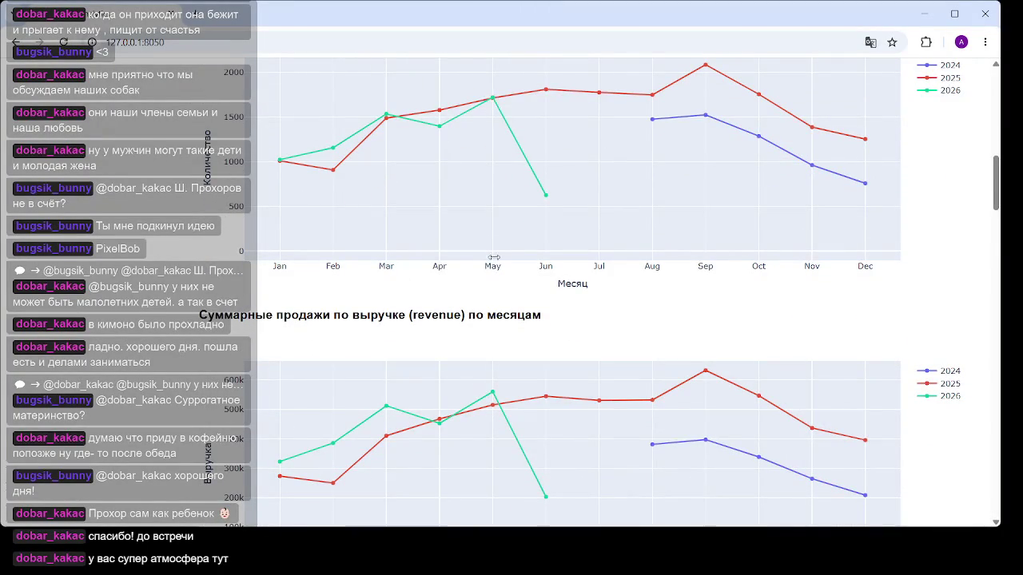
scroll(501, 244, "up", 1)
scroll(501, 248, "up", 2)
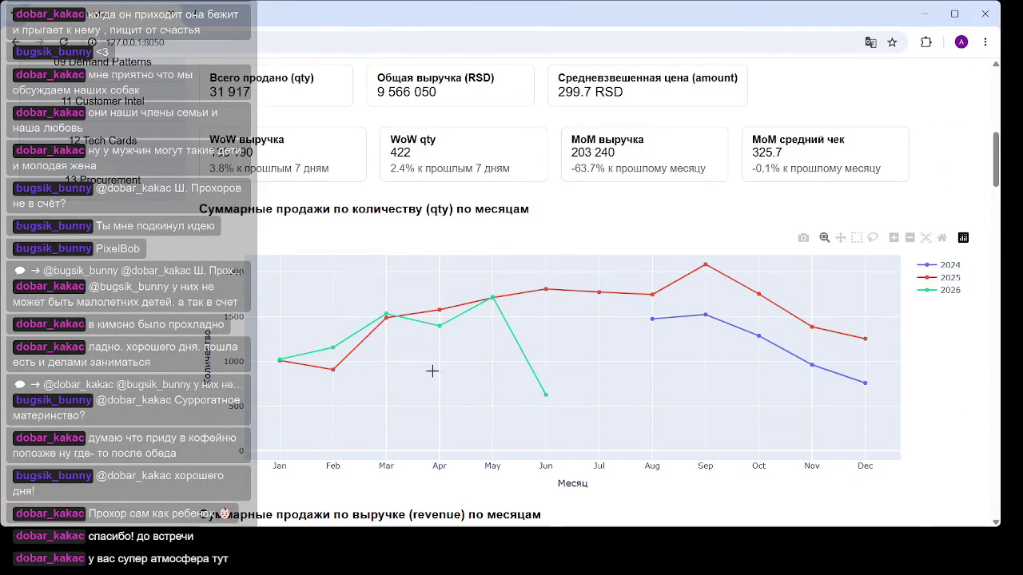
scroll(500, 259, "down", 1)
scroll(460, 278, "down", 1)
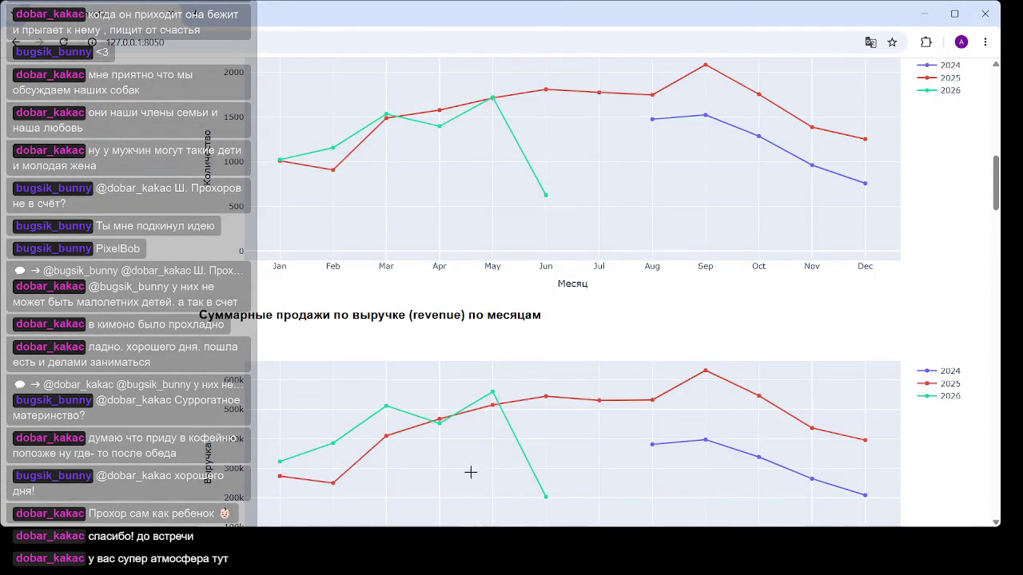
scroll(471, 473, "up", 2)
scroll(457, 303, "up", 2)
scroll(416, 114, "up", 3)
scroll(468, 194, "down", 5)
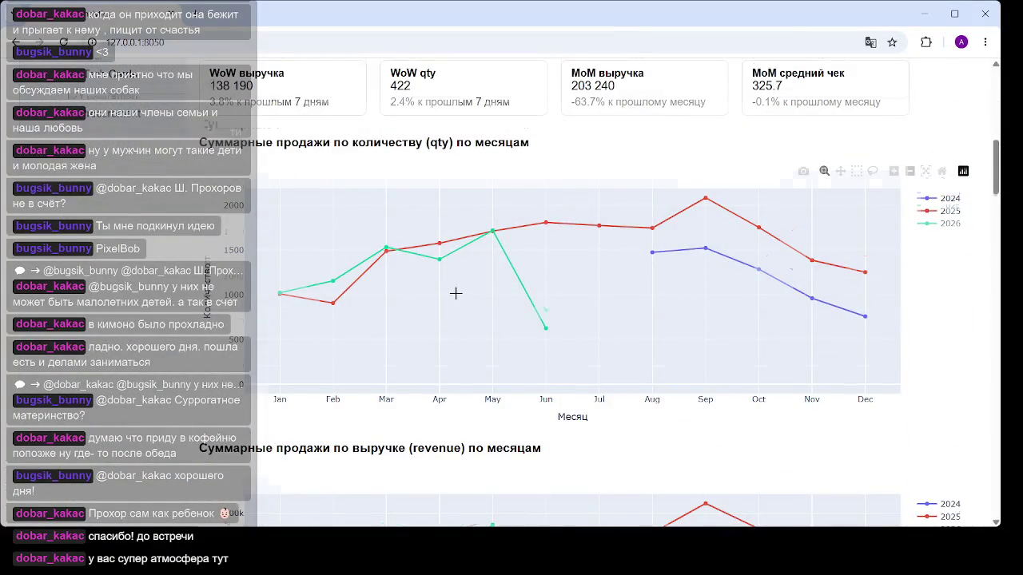
scroll(456, 292, "down", 2)
scroll(442, 200, "up", 1)
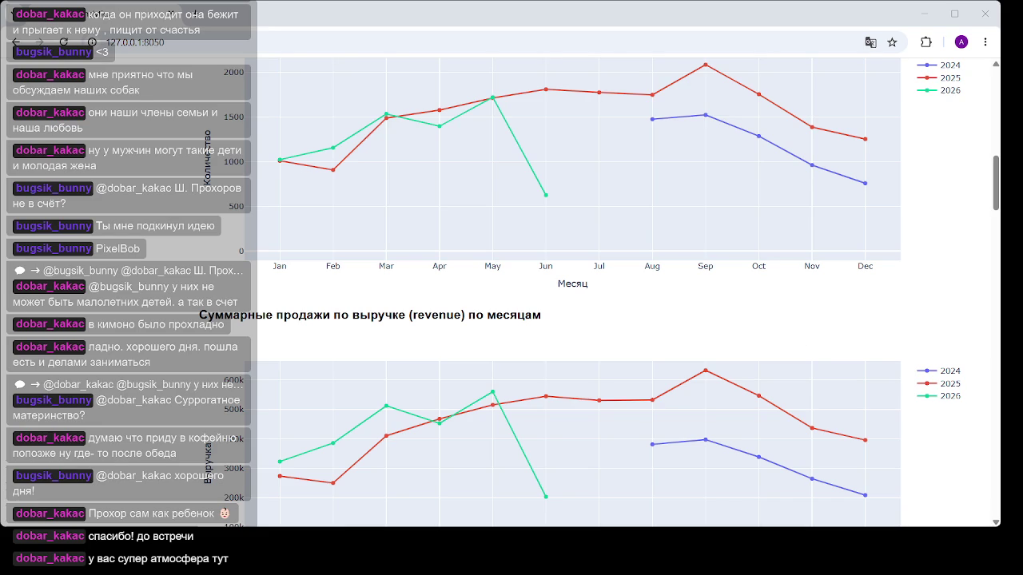
Scroll down through the weekly average-check, quantity and stacked drink charts.
scroll(551, 224, "up", 1)
scroll(551, 240, "down", 3)
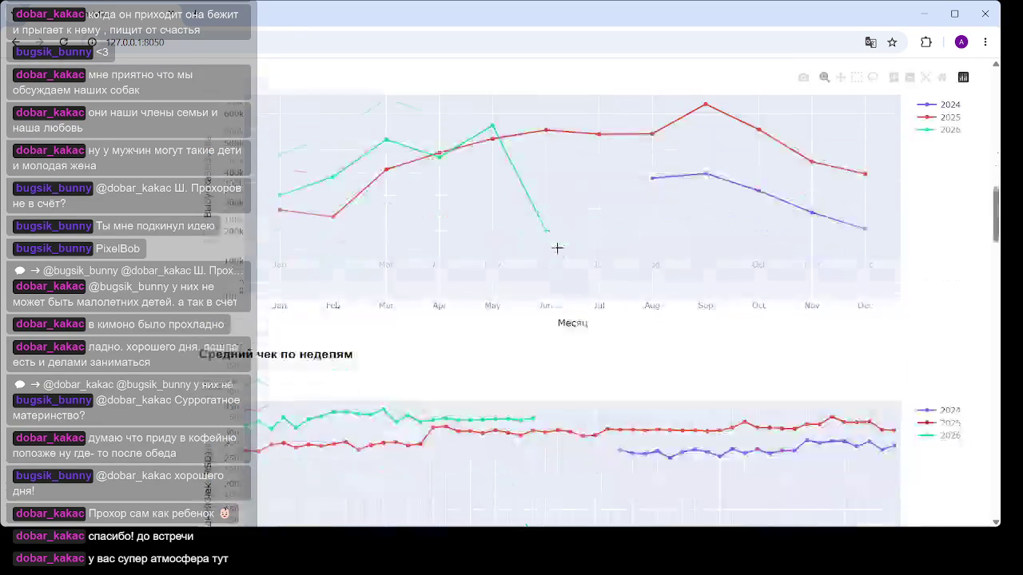
scroll(551, 320, "down", 3)
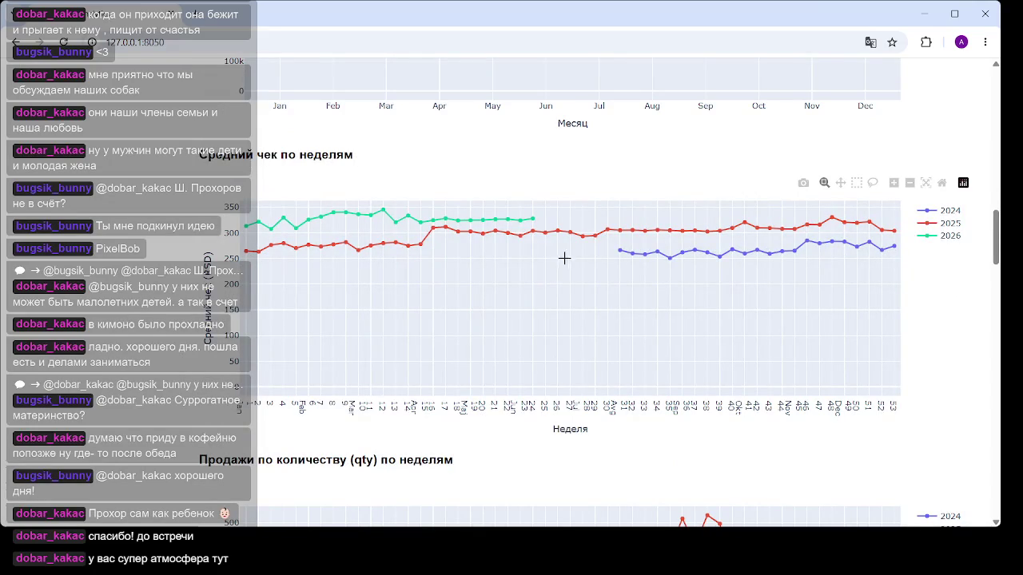
scroll(566, 279, "down", 5)
scroll(552, 264, "down", 4)
scroll(535, 248, "down", 4)
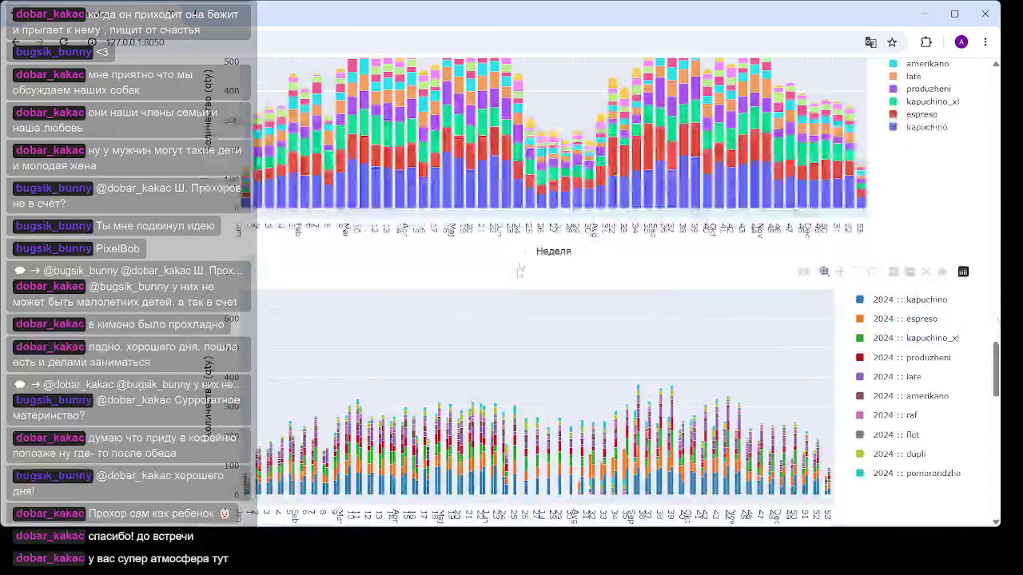
Scroll back up to the monthly income, expenses and profit chart and KPI cards.
scroll(519, 238, "up", 1)
scroll(519, 239, "up", 1)
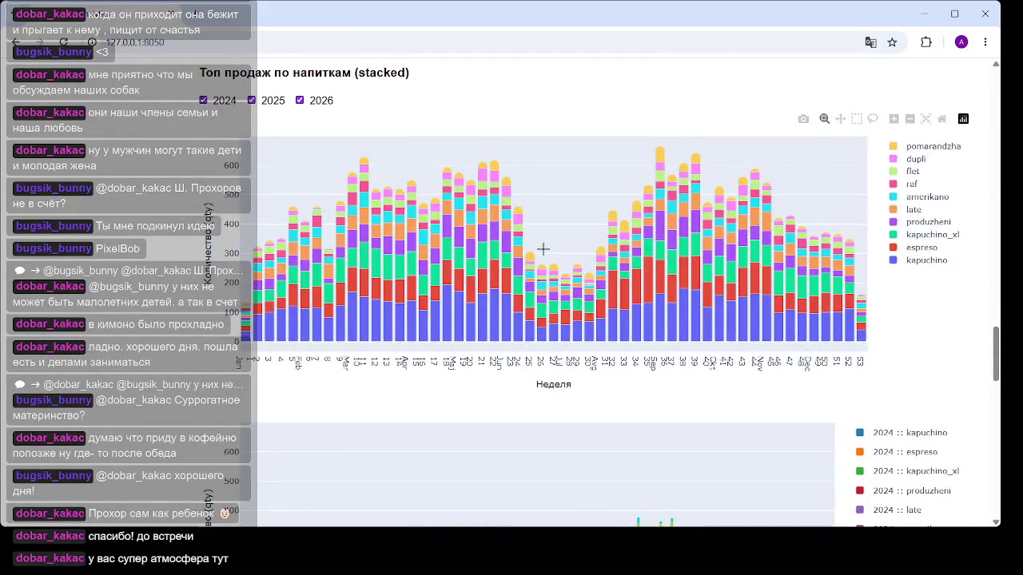
scroll(543, 247, "up", 3)
scroll(579, 284, "up", 4)
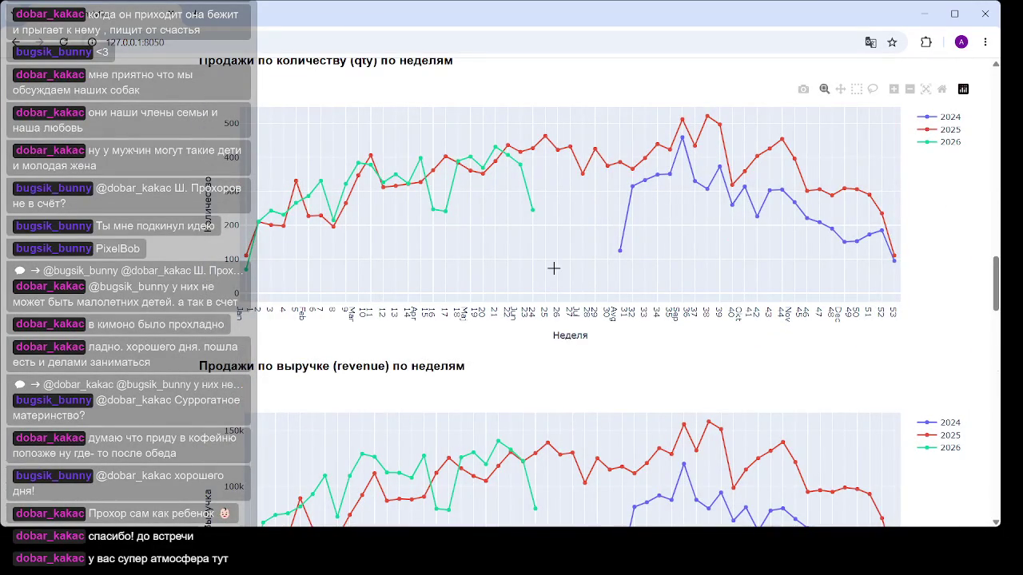
scroll(554, 268, "up", 2)
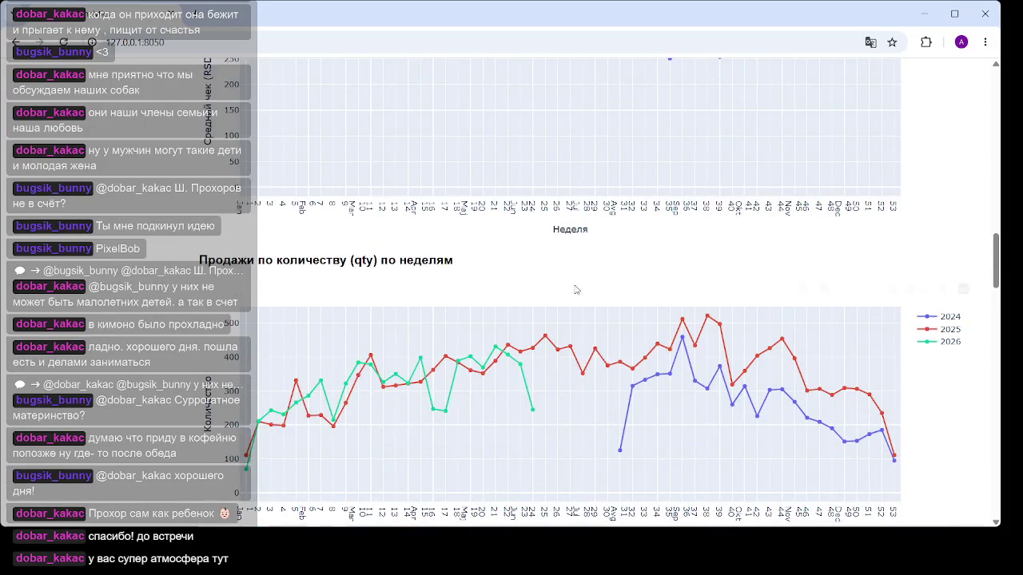
scroll(572, 290, "up", 2)
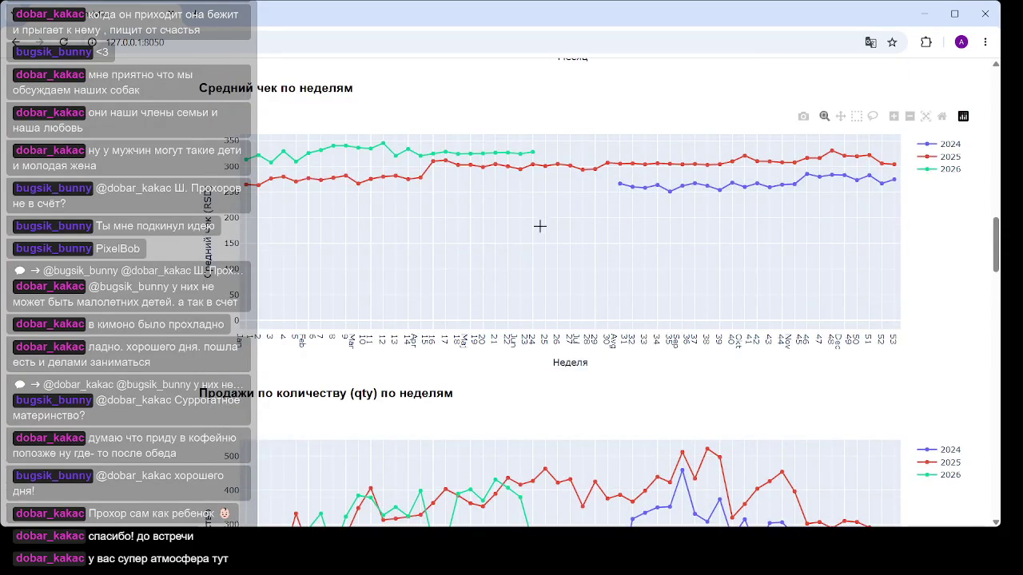
scroll(537, 222, "up", 1)
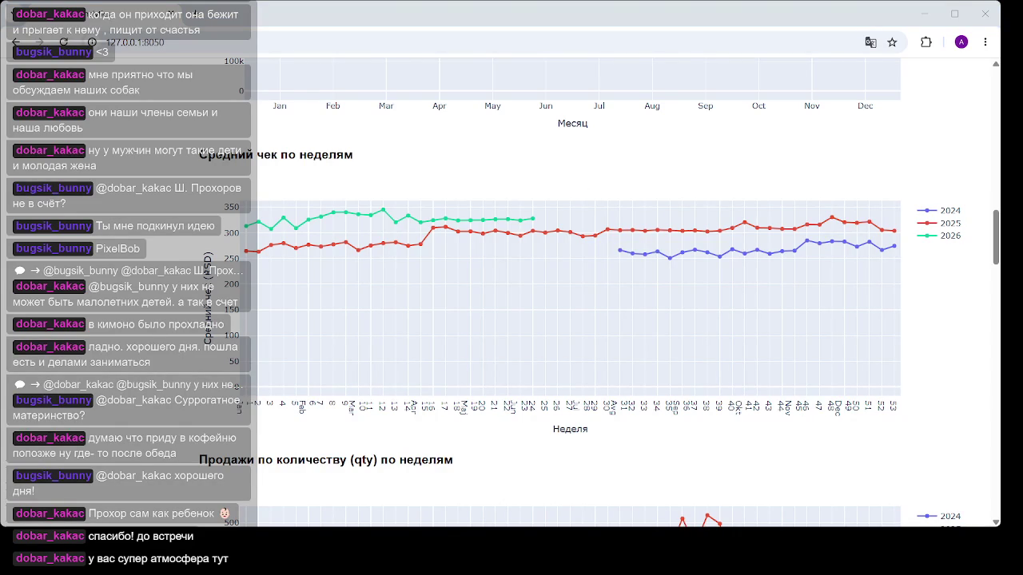
scroll(365, 288, "down", 3)
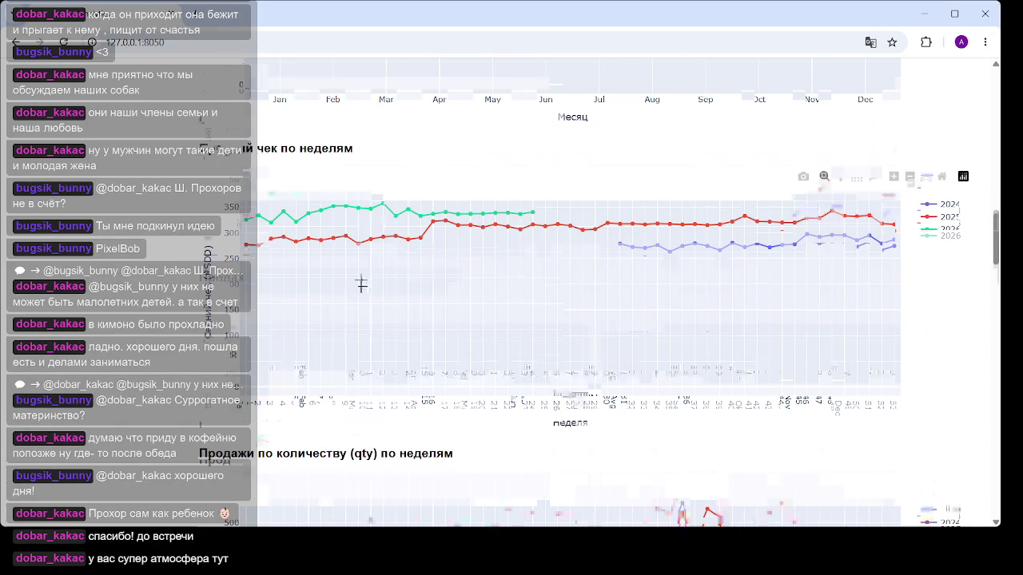
scroll(368, 289, "up", 10)
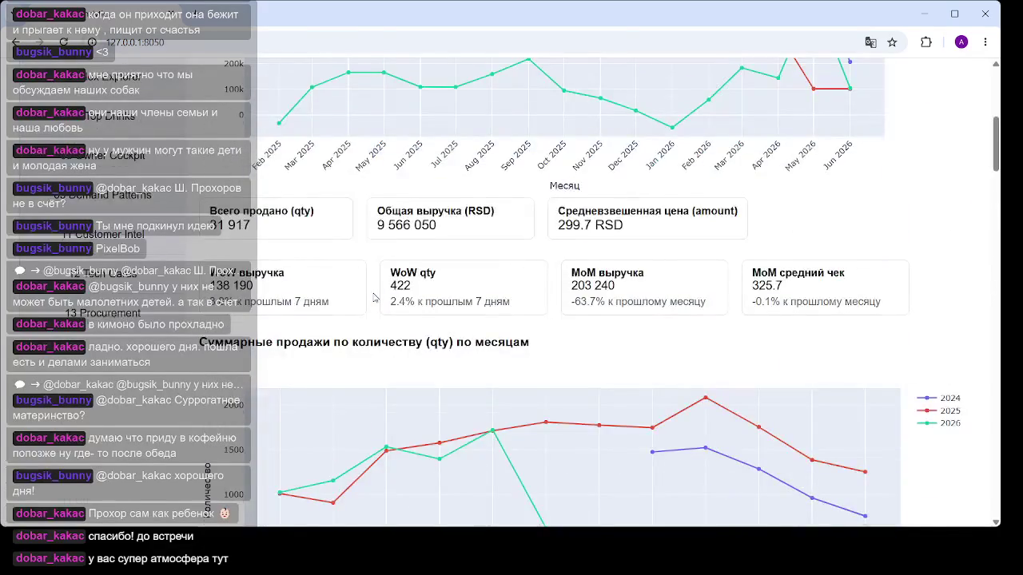
scroll(374, 298, "up", 4)
scroll(374, 297, "up", 2)
scroll(412, 277, "down", 6)
scroll(412, 277, "down", 1)
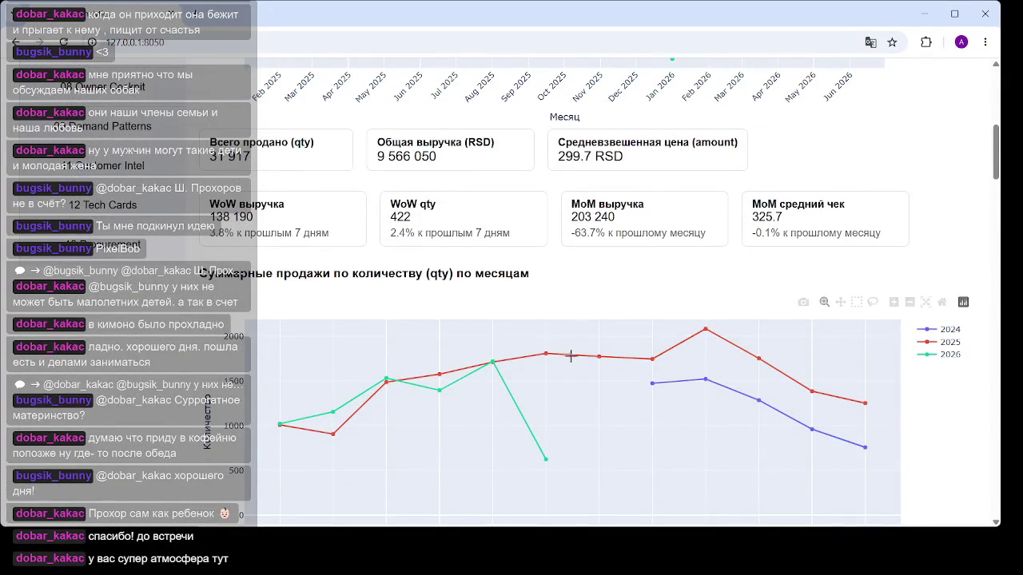
scroll(910, 302, "up", 4)
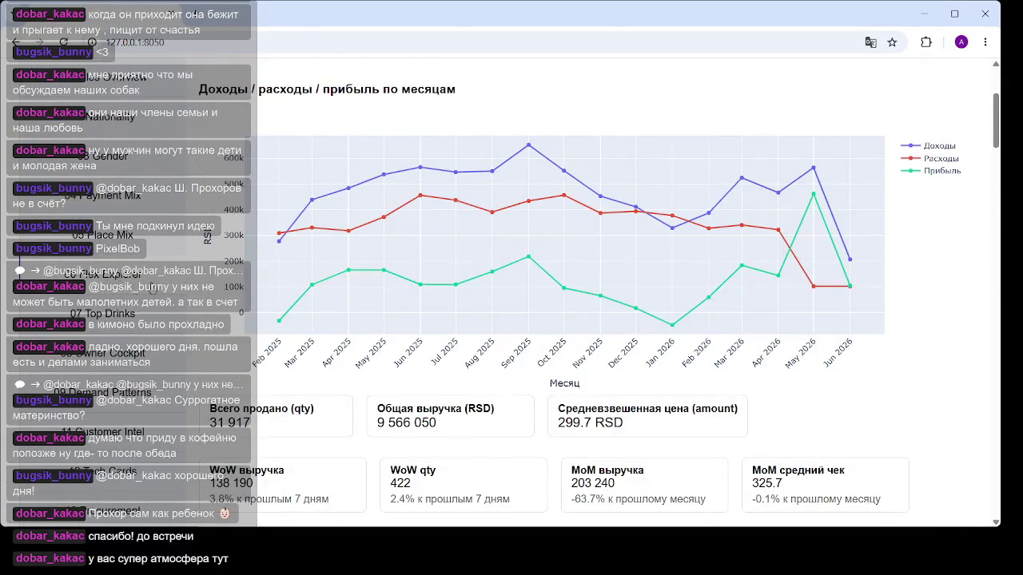
Jump to the Flex Explorer time-series statistics section.
left_click(149, 284)
scroll(430, 356, "down", 3)
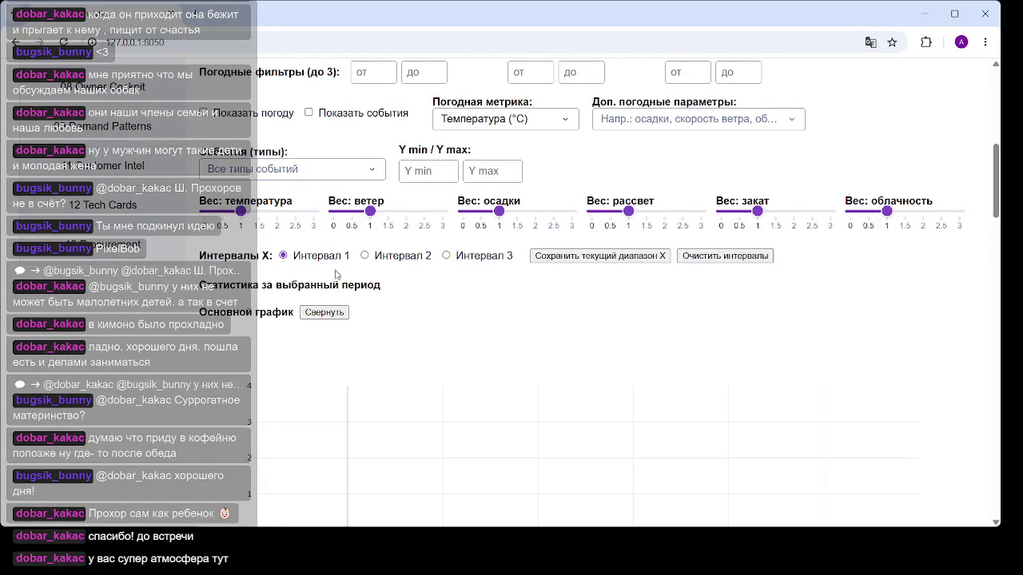
scroll(356, 256, "down", 3)
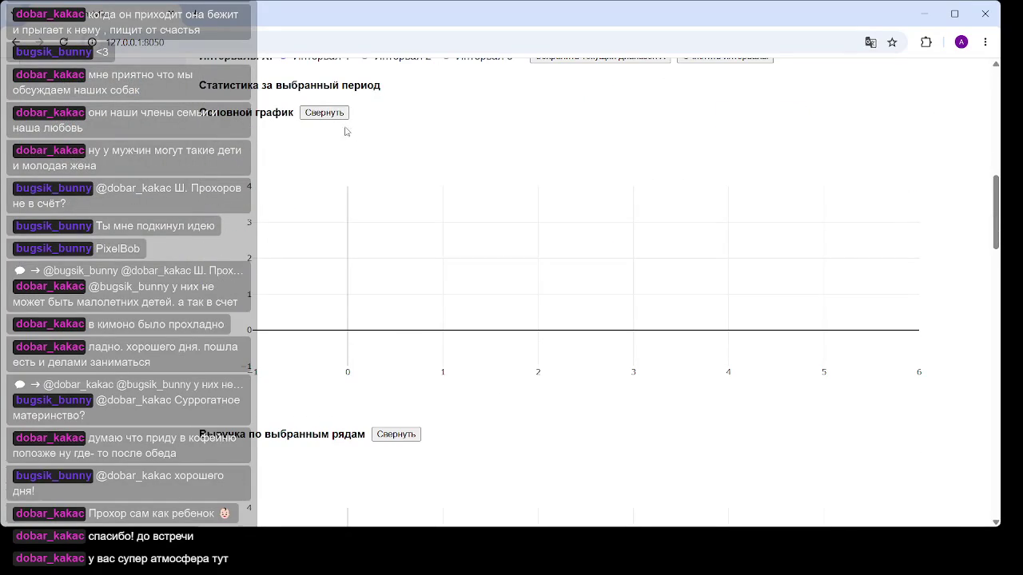
Collapse the main weekly, revenue-by-series and daily-percentage charts.
left_click(324, 199)
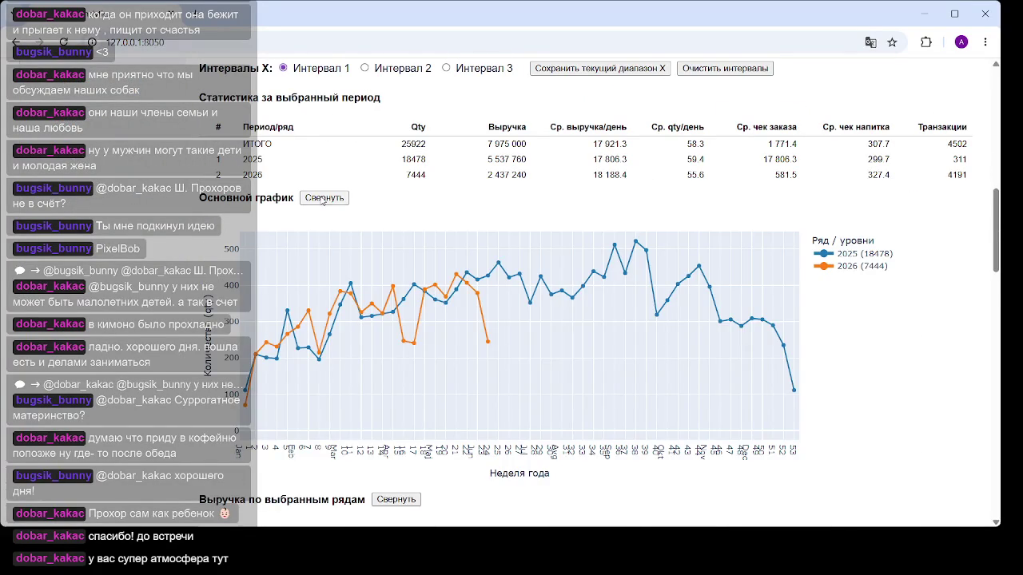
left_click(403, 222)
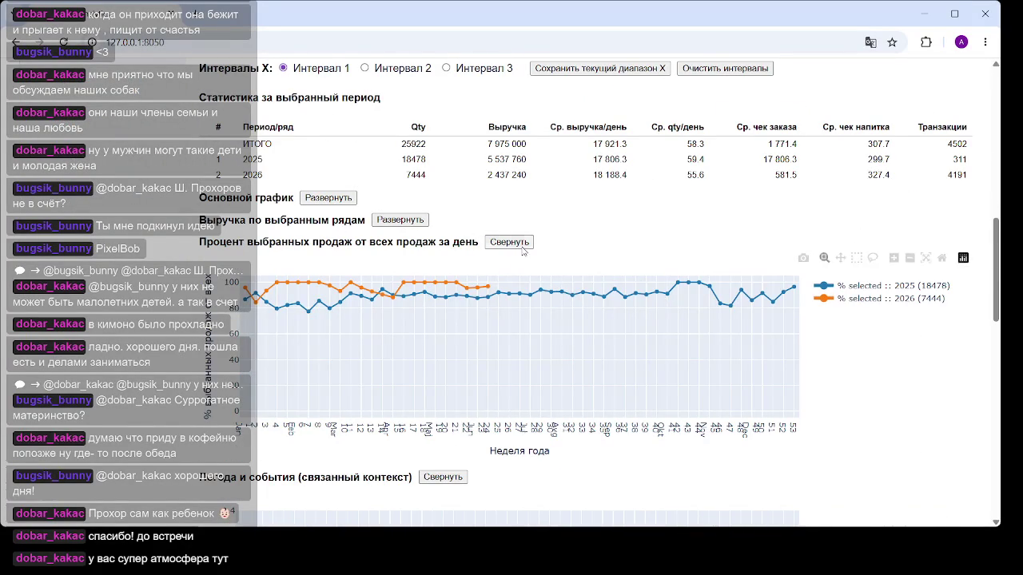
left_click(509, 241)
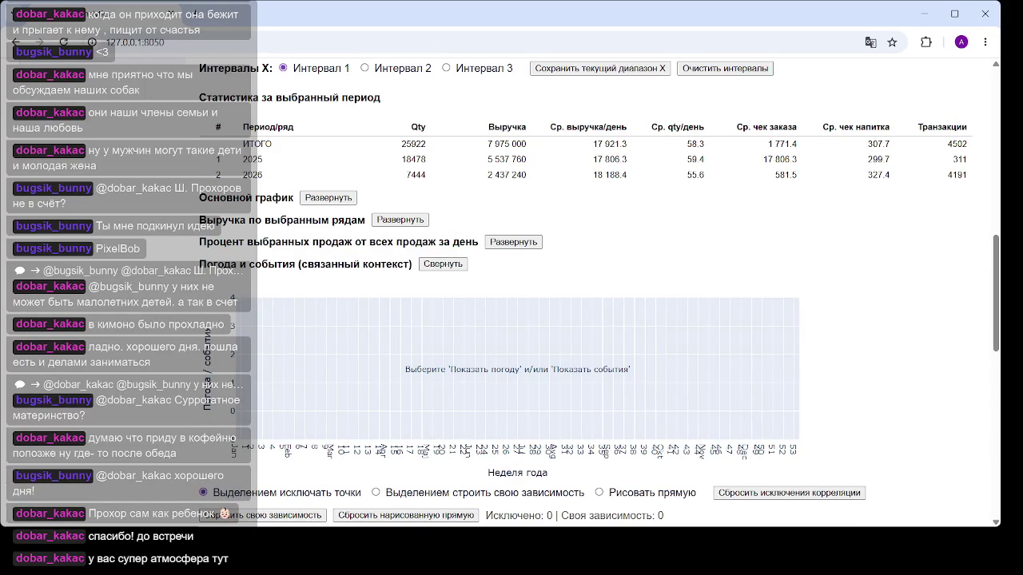